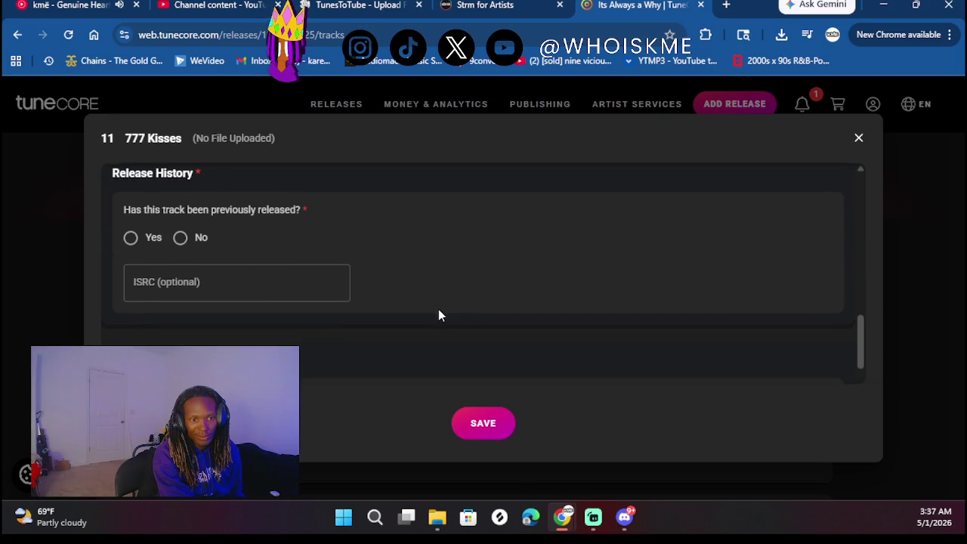
Mark 777 Kisses as previously released with original release date 06/14/2025
click(131, 236)
click(335, 281)
Paste the ISRC, mark it not a cover with explicit lyrics, and save the track info
scroll(505, 277, down, 1)
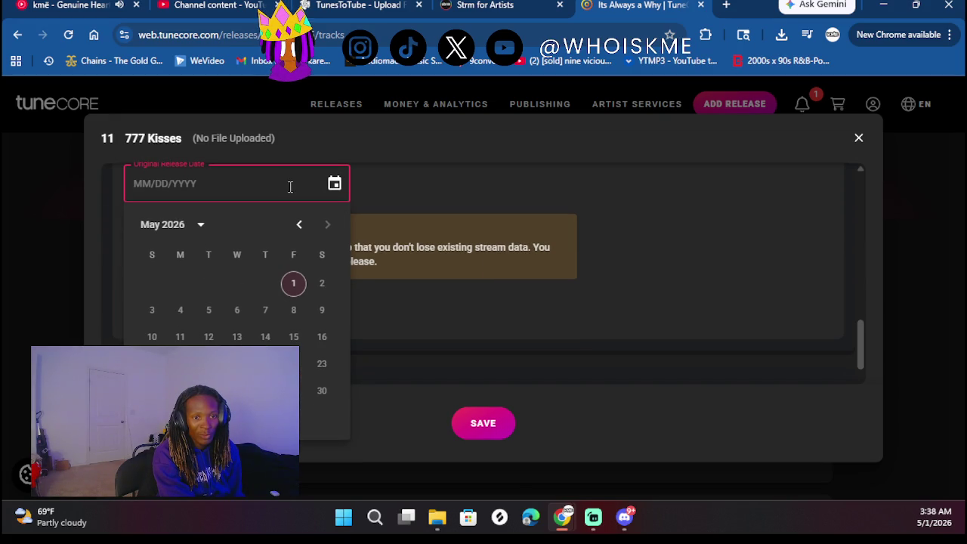
click(198, 226)
click(258, 253)
click(327, 225)
click(323, 310)
scroll(520, 275, down, 3)
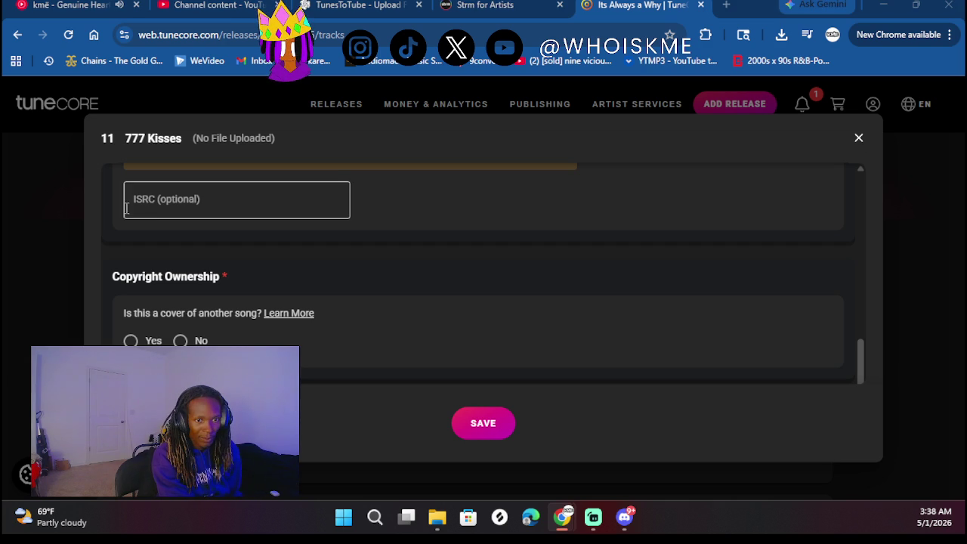
click(161, 194)
text(QZTAX2572596)
click(474, 233)
scroll(220, 304, down, 2)
click(179, 215)
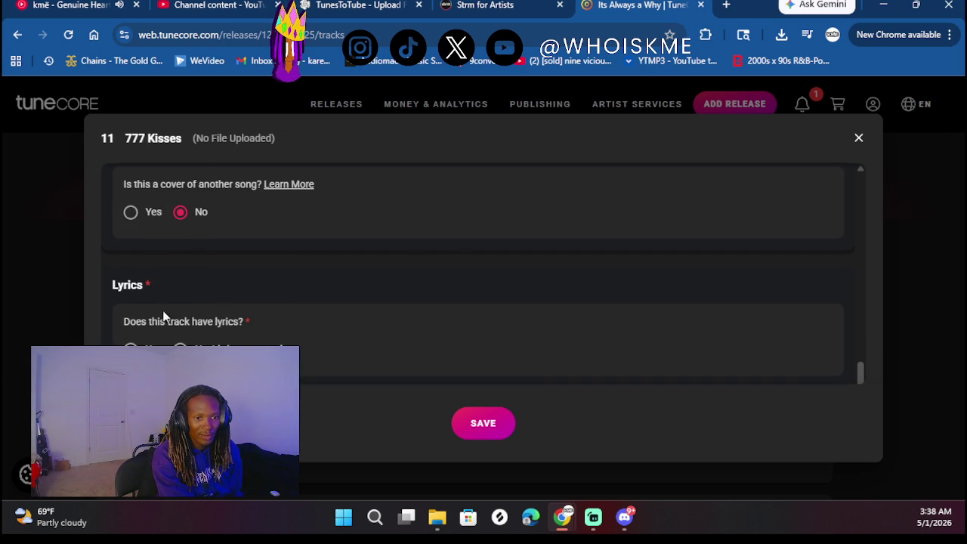
scroll(339, 279, down, 4)
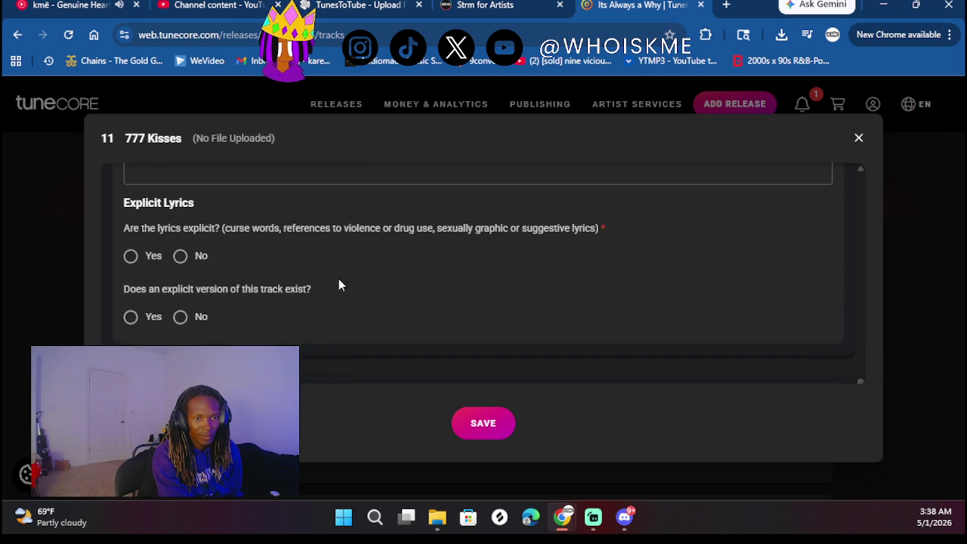
click(165, 257)
scroll(287, 272, down, 1)
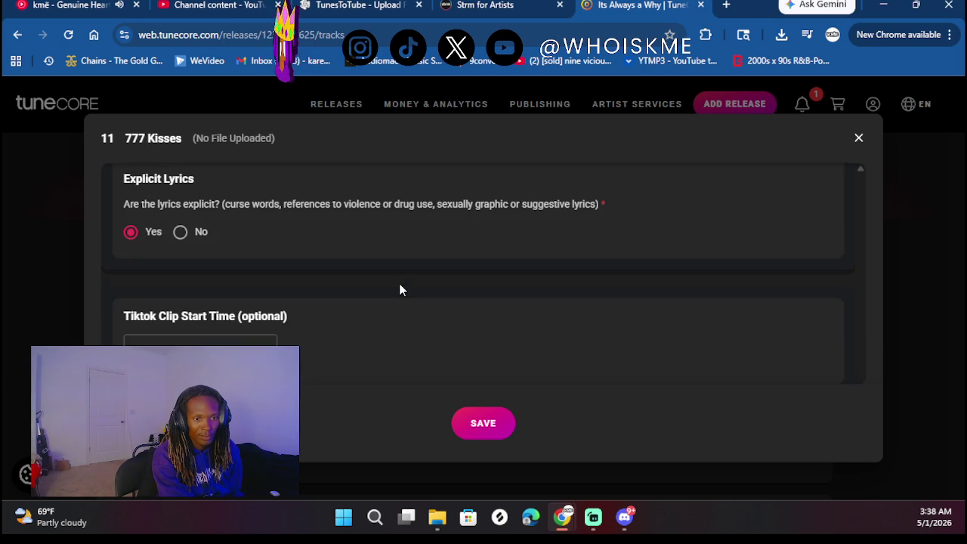
click(498, 425)
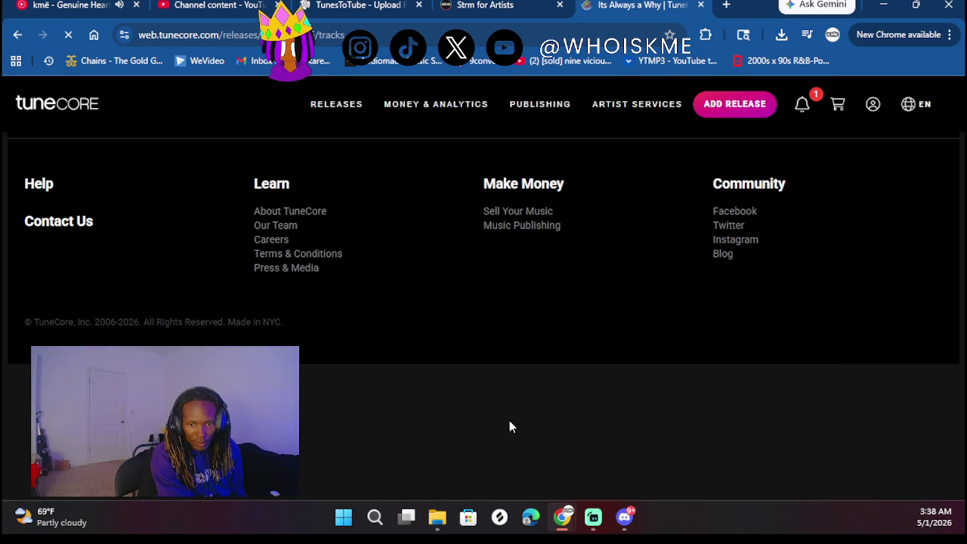
Upload 777 Kisses.mp3 as the stereo audio for track 11
scroll(286, 295, down, 10)
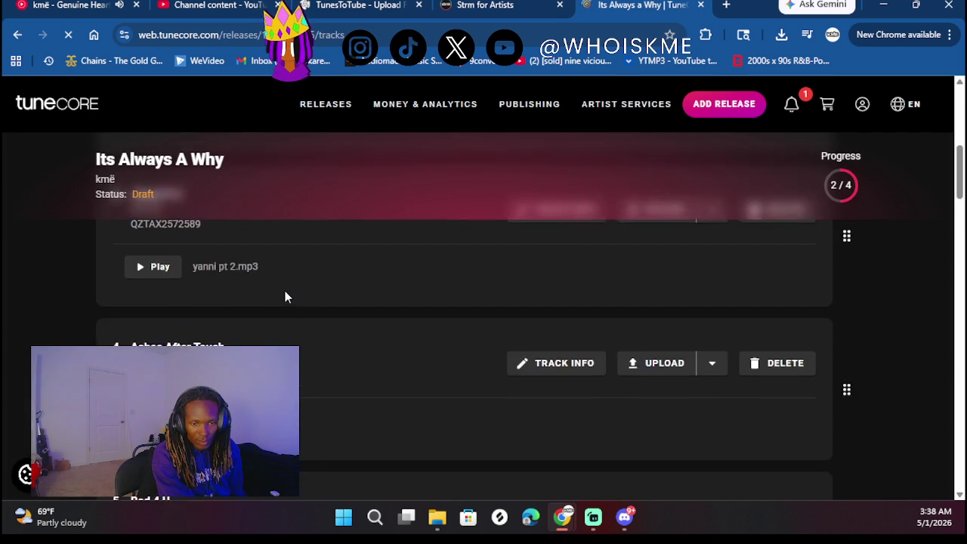
scroll(285, 296, down, 8)
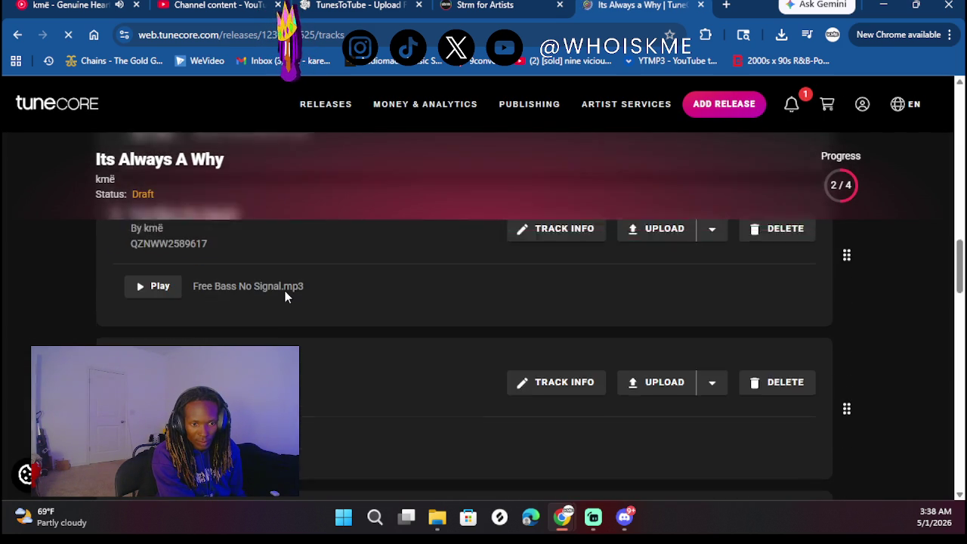
scroll(422, 368, down, 2)
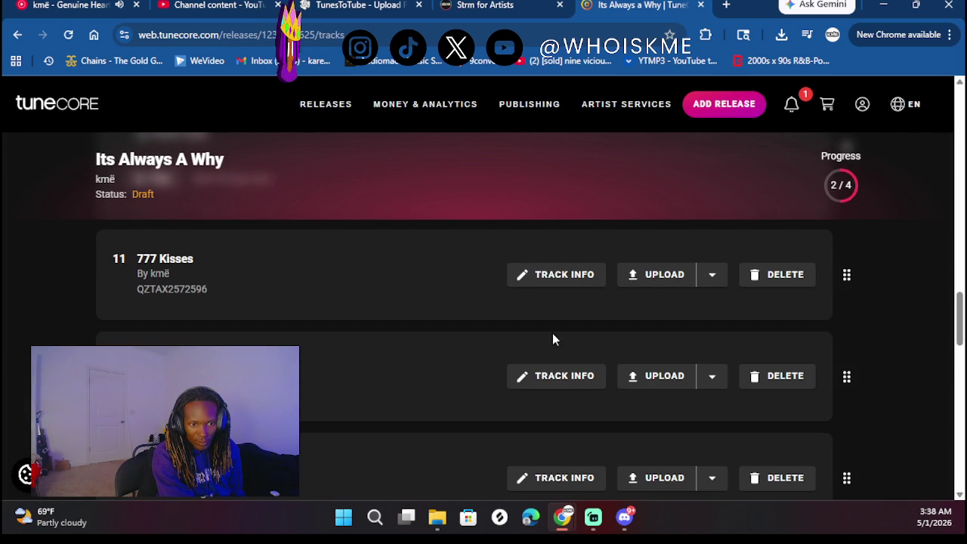
click(647, 288)
click(619, 310)
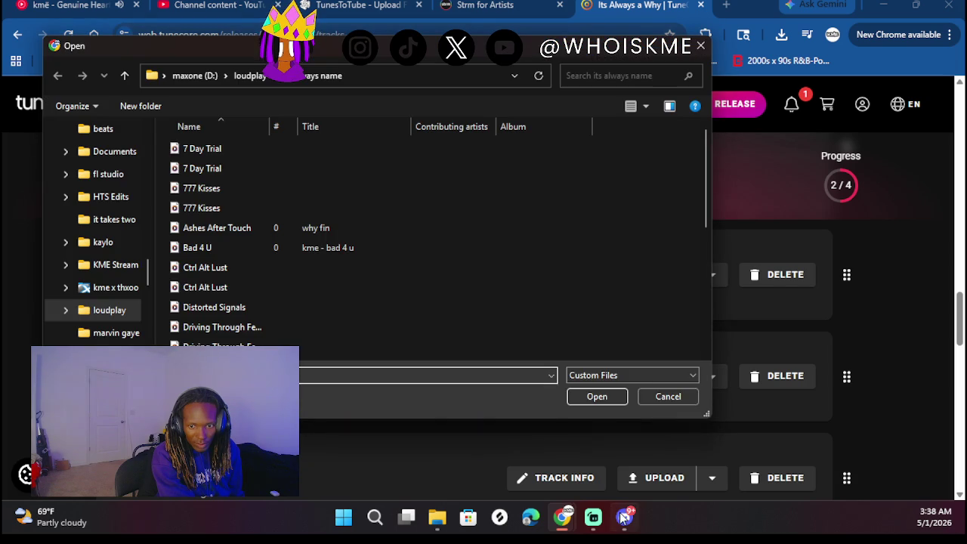
double_click(232, 190)
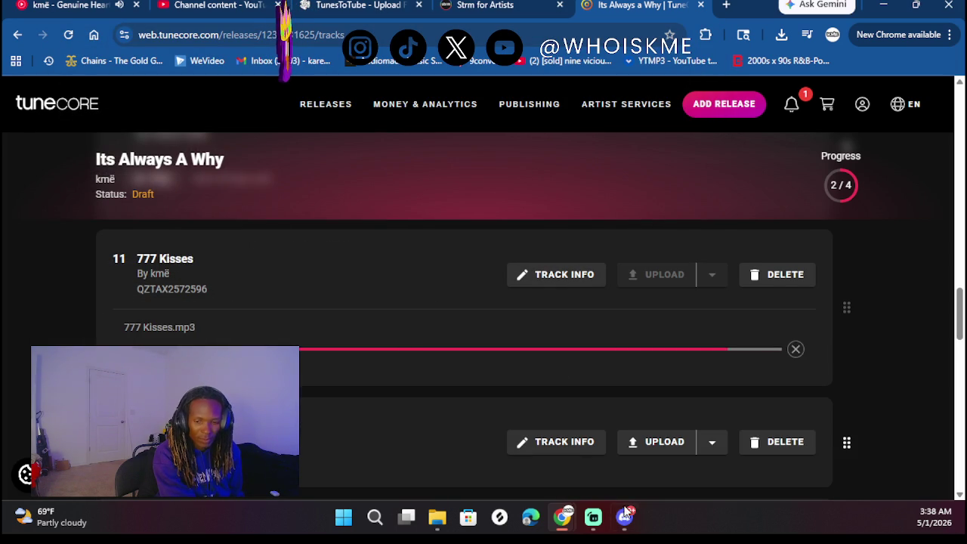
Open Track 12's track info form
mouse_move(624, 517)
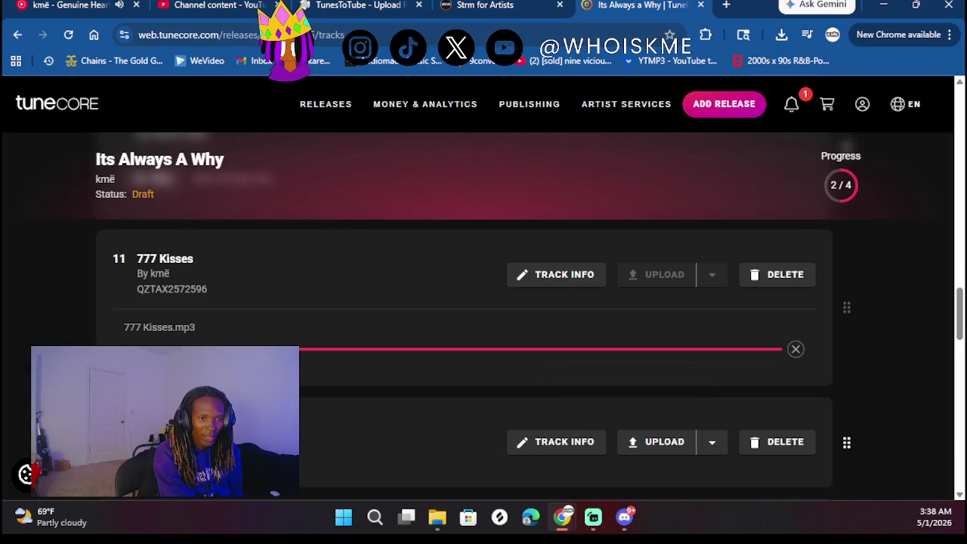
scroll(340, 344, down, 2)
click(554, 302)
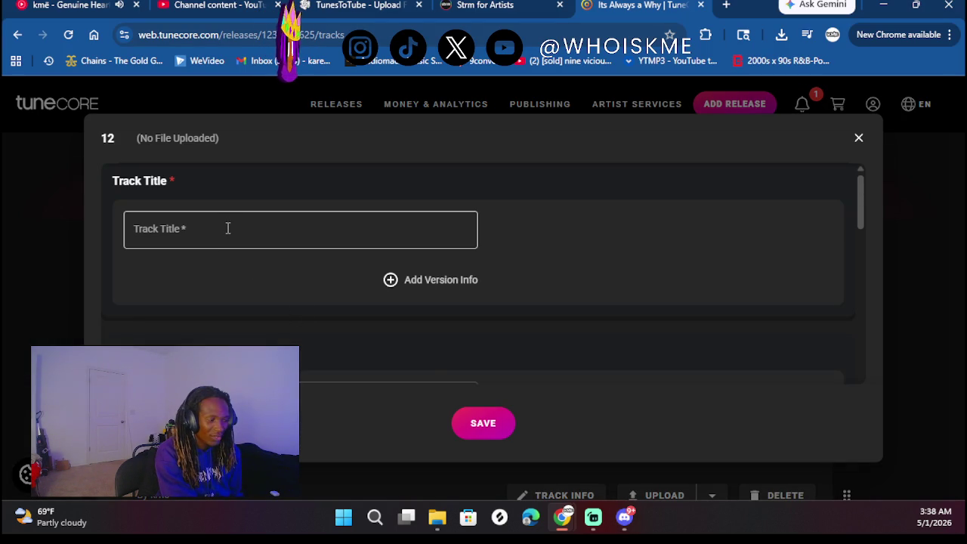
Enter 'Driving Through Feelings' as Track 12's title
click(222, 230)
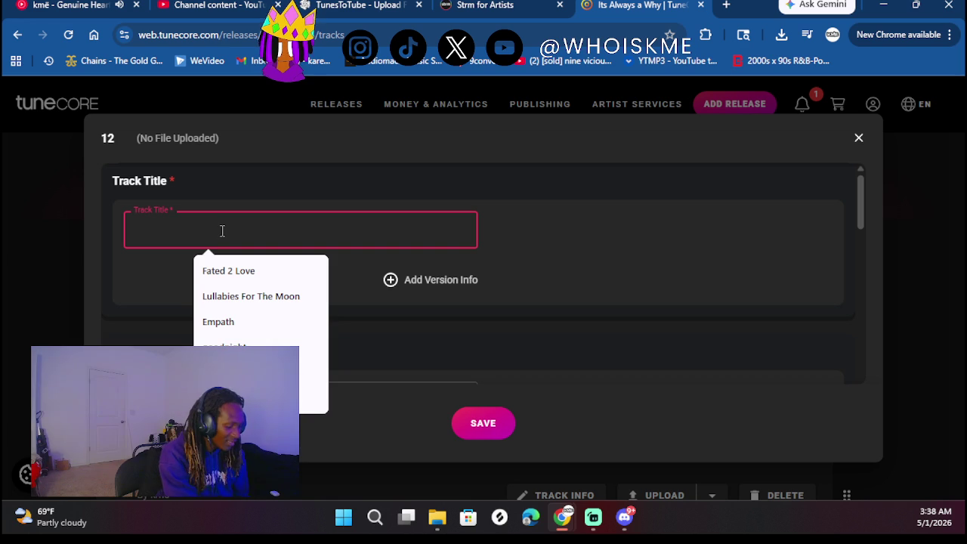
text(DDr)
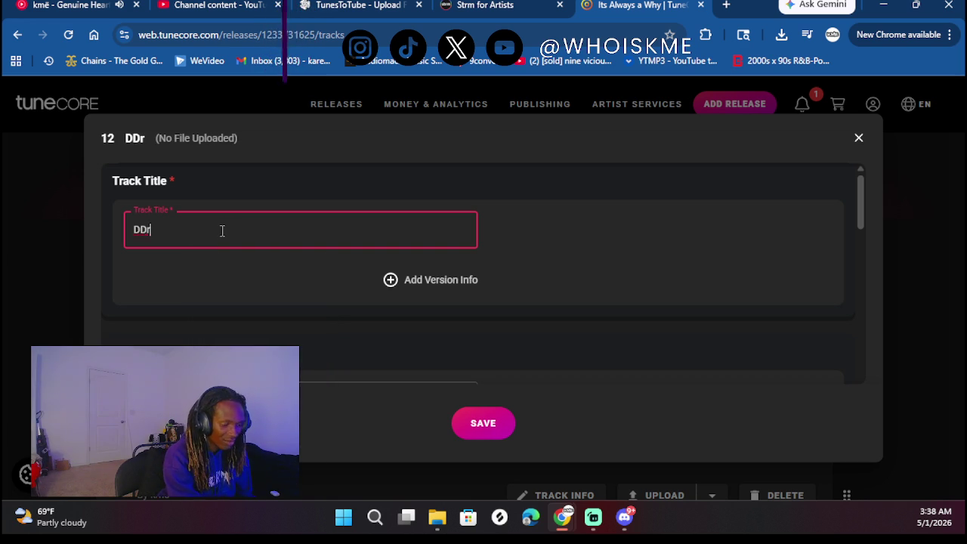
key(BackSpace)
key(BackSpace)
text(riving)
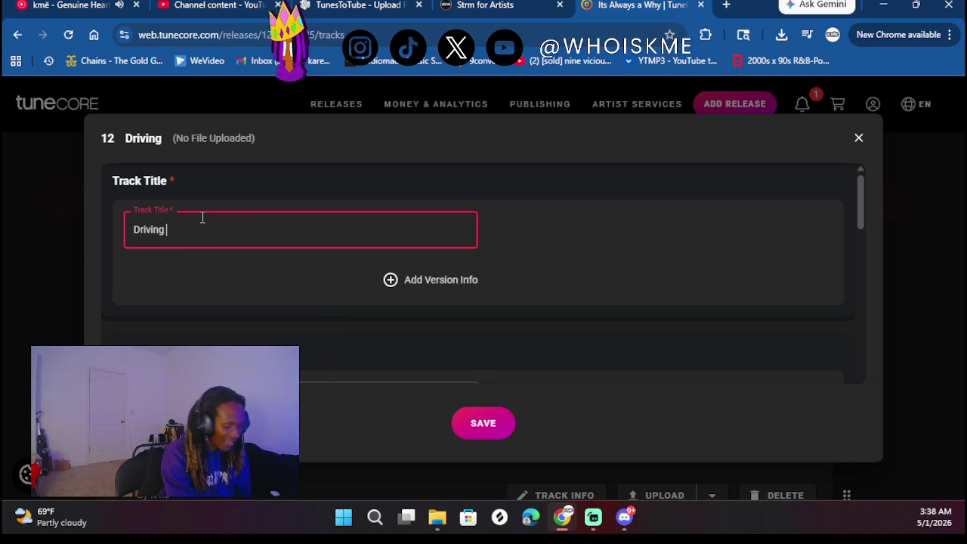
text( Through)
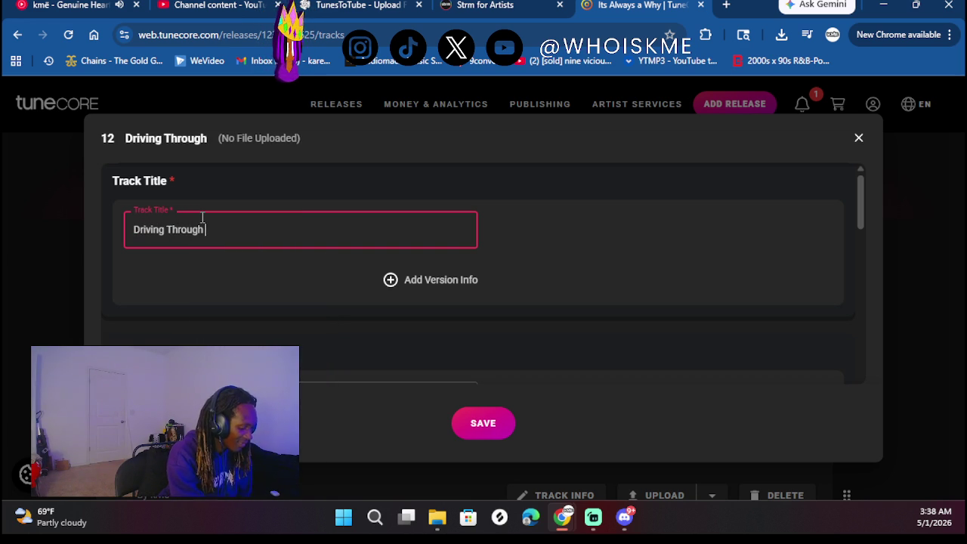
text( Feelings)
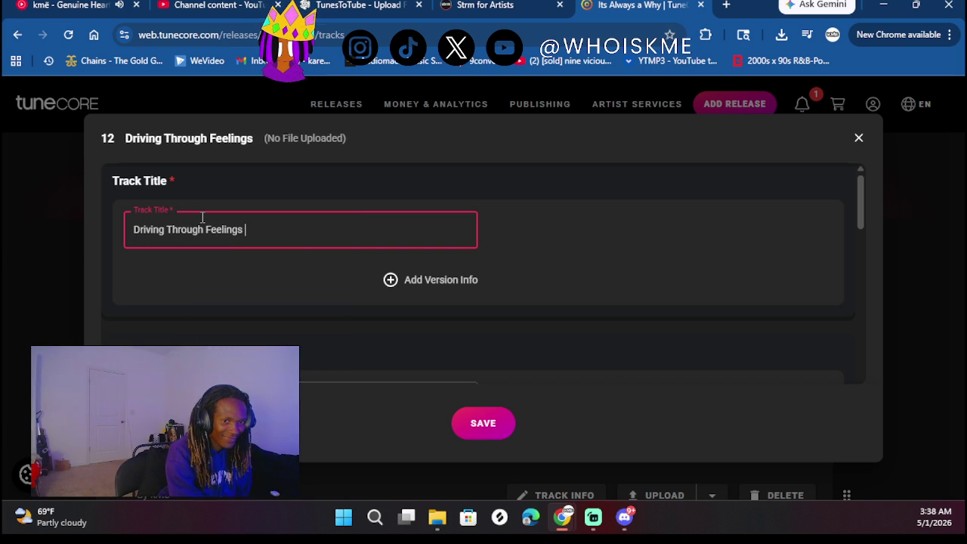
scroll(217, 302, down, 2)
scroll(209, 286, down, 1)
Choose the suggested songwriter and credit the main artist for rap and mixing engineer
click(202, 241)
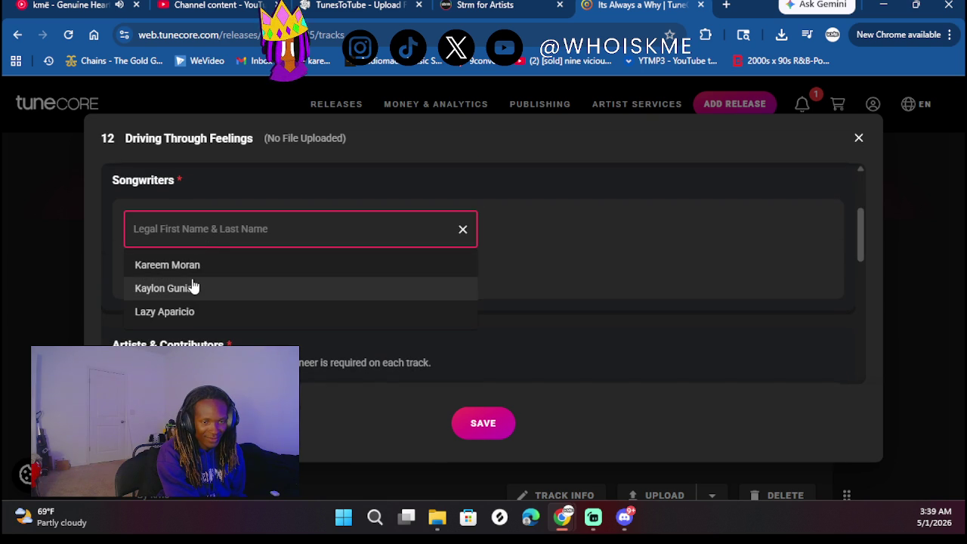
click(184, 264)
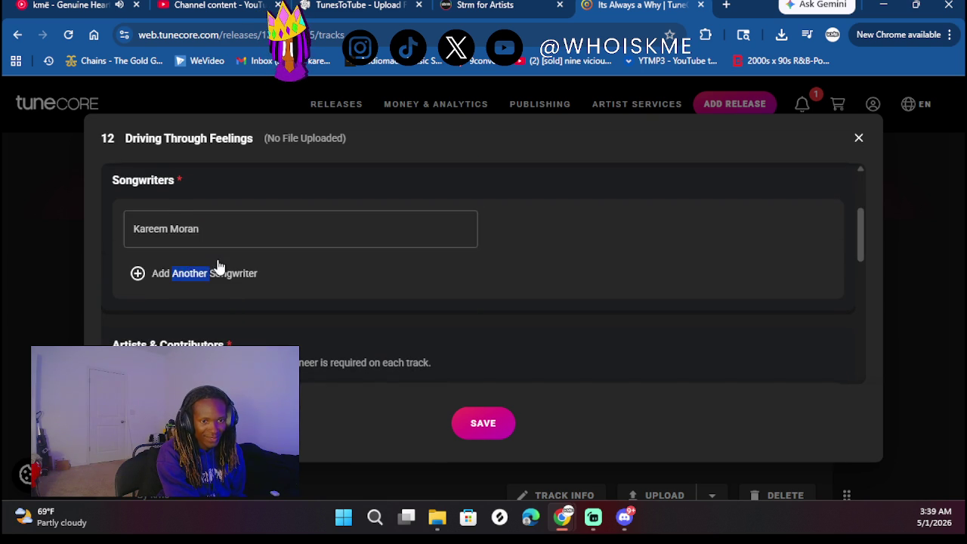
scroll(216, 268, down, 2)
scroll(226, 268, down, 1)
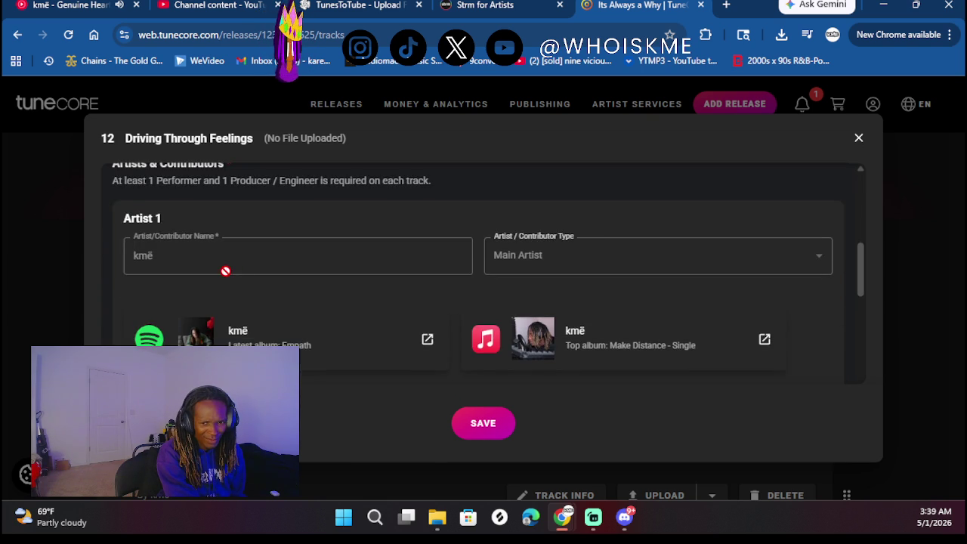
scroll(249, 267, down, 2)
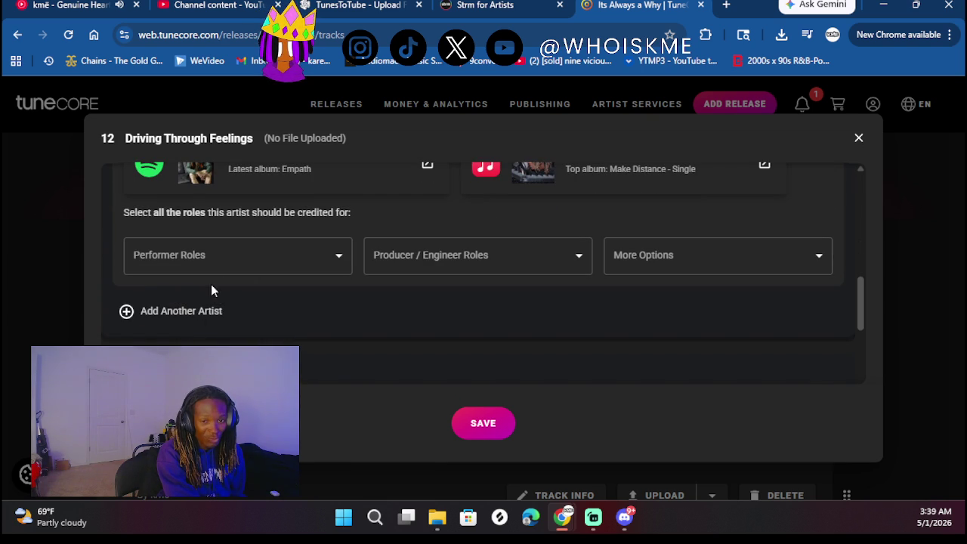
click(207, 259)
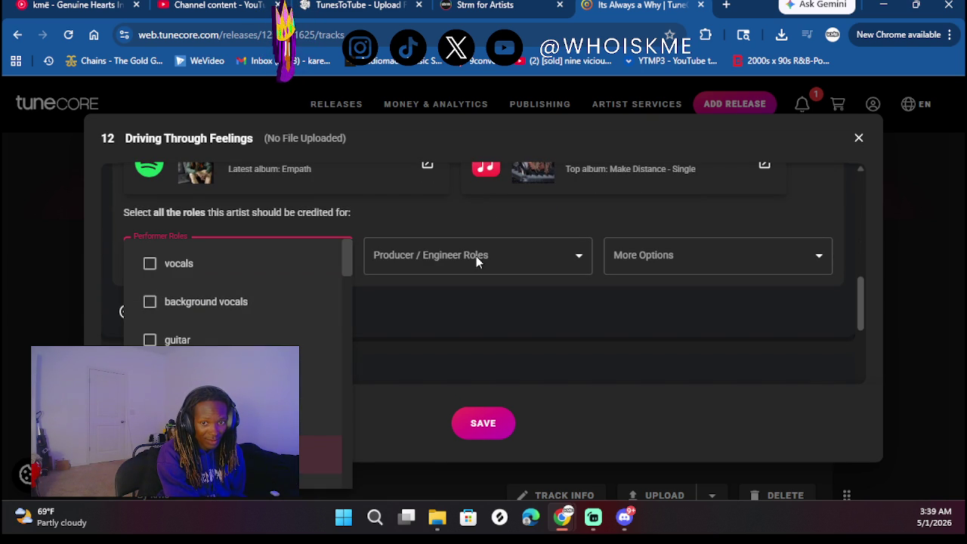
click(499, 256)
click(510, 256)
click(436, 342)
click(648, 311)
Add a second artist to the track and enter their name as a new contributor
click(215, 314)
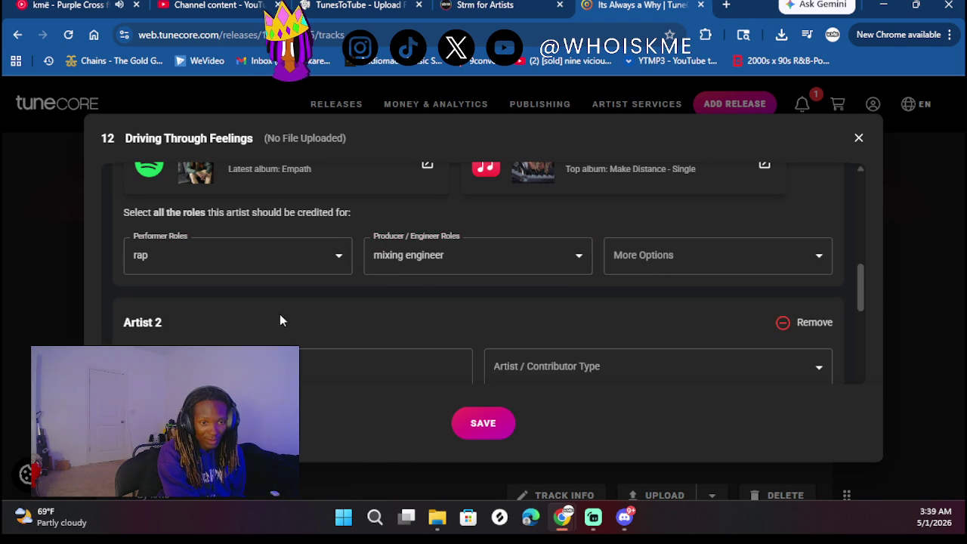
scroll(295, 315, down, 2)
click(280, 271)
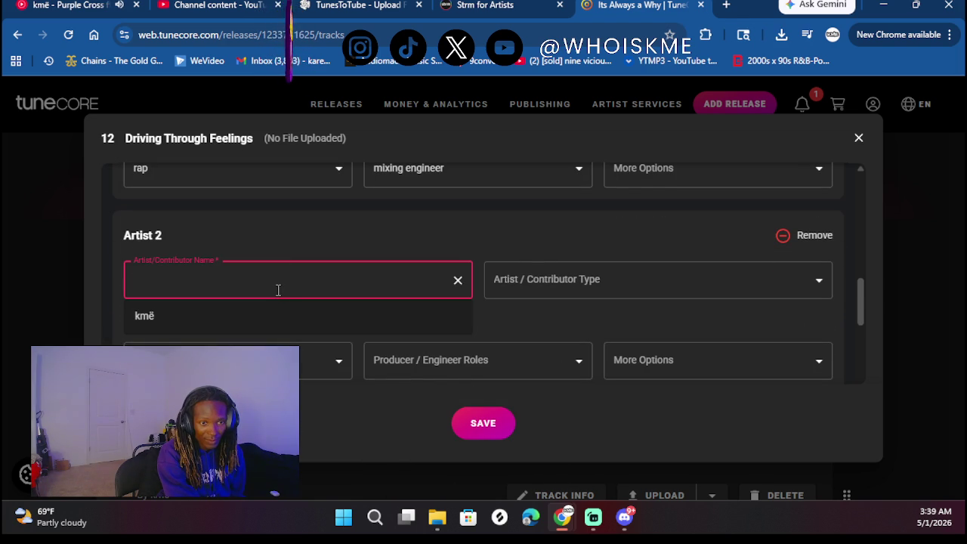
text(Hoonj)
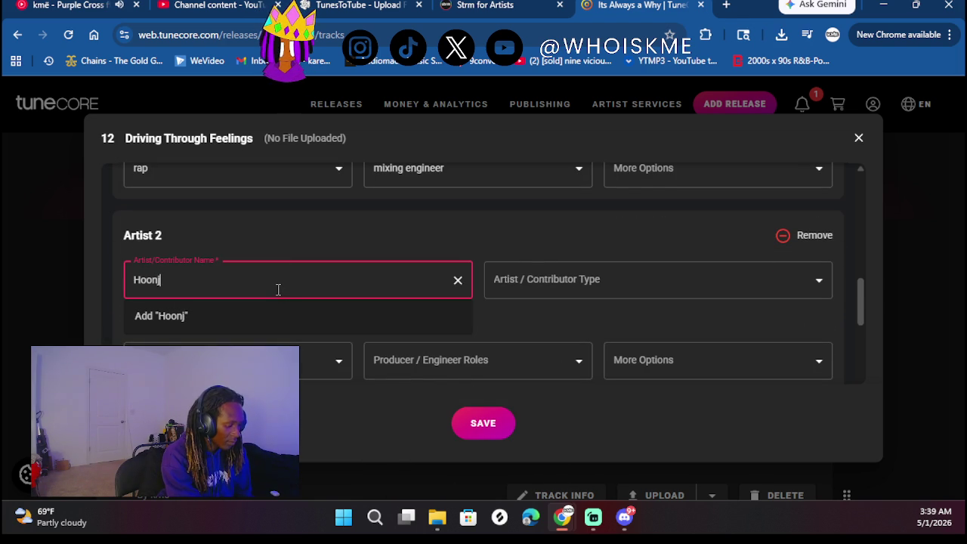
click(266, 315)
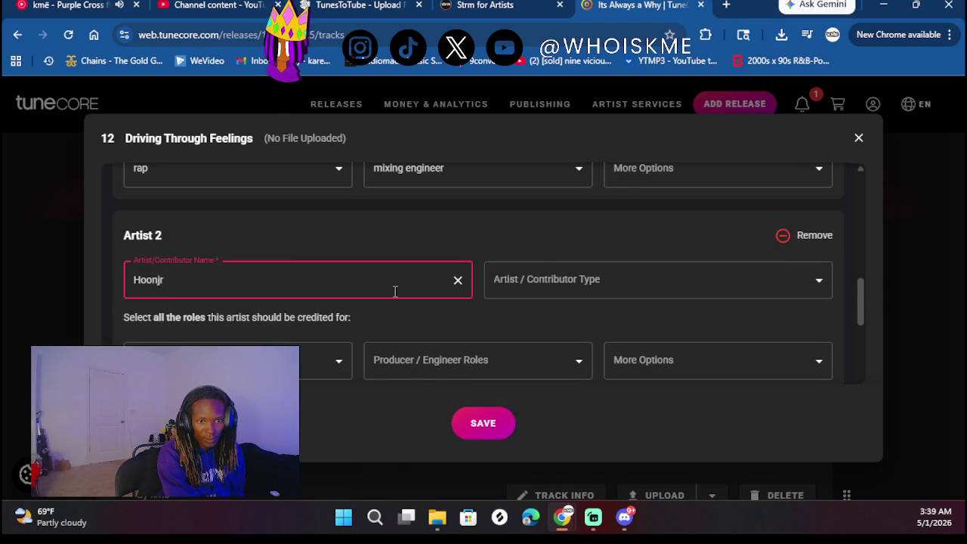
scroll(393, 291, down, 1)
click(279, 330)
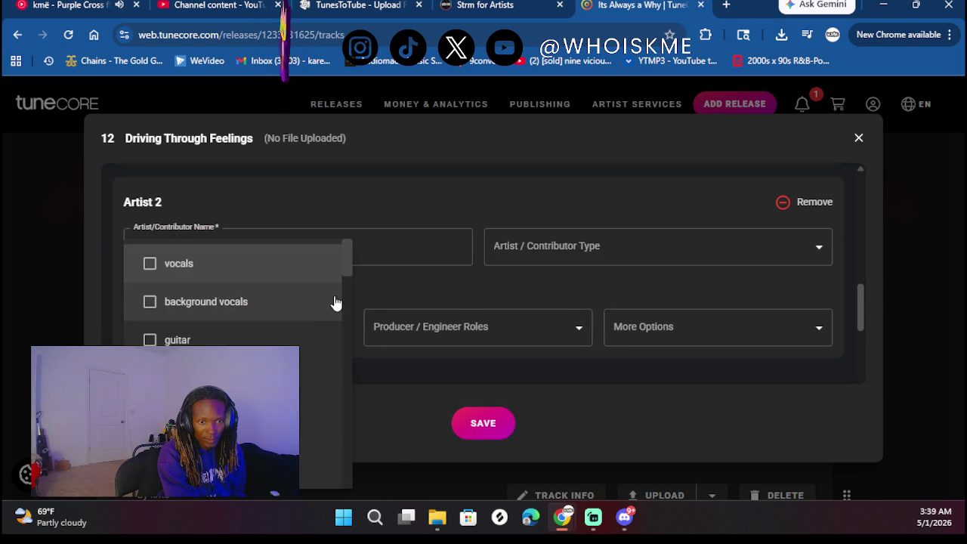
click(594, 231)
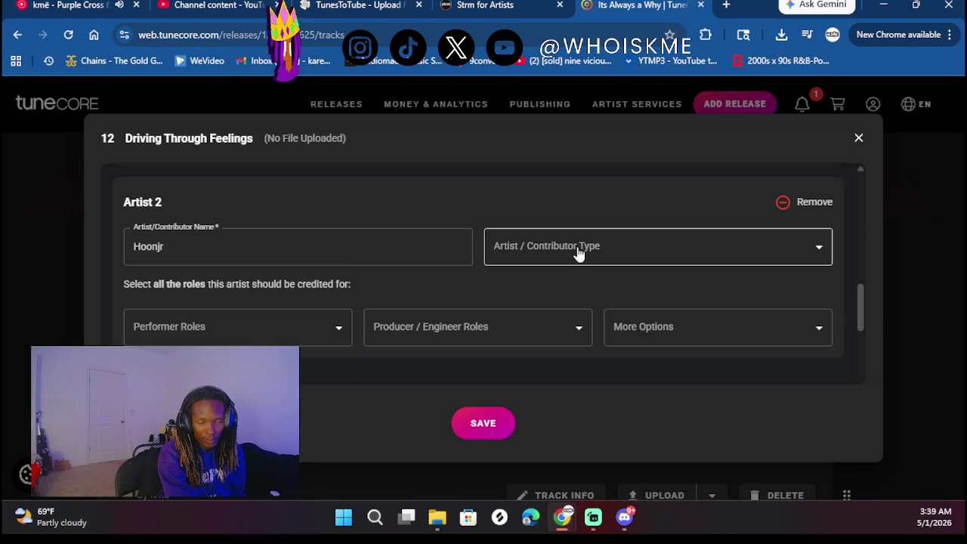
Make the second artist a Featured contributor linked to their Spotify profile
click(578, 250)
click(564, 317)
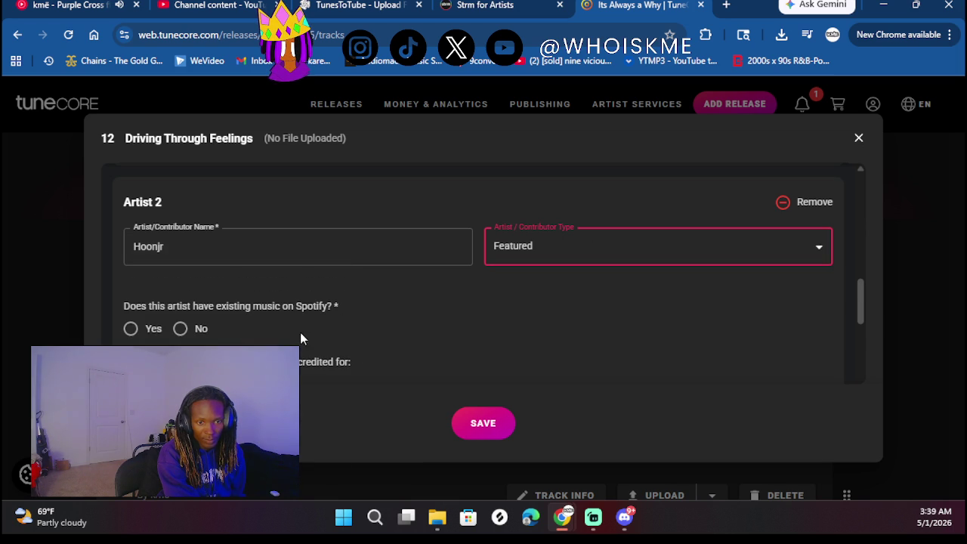
scroll(290, 278, down, 3)
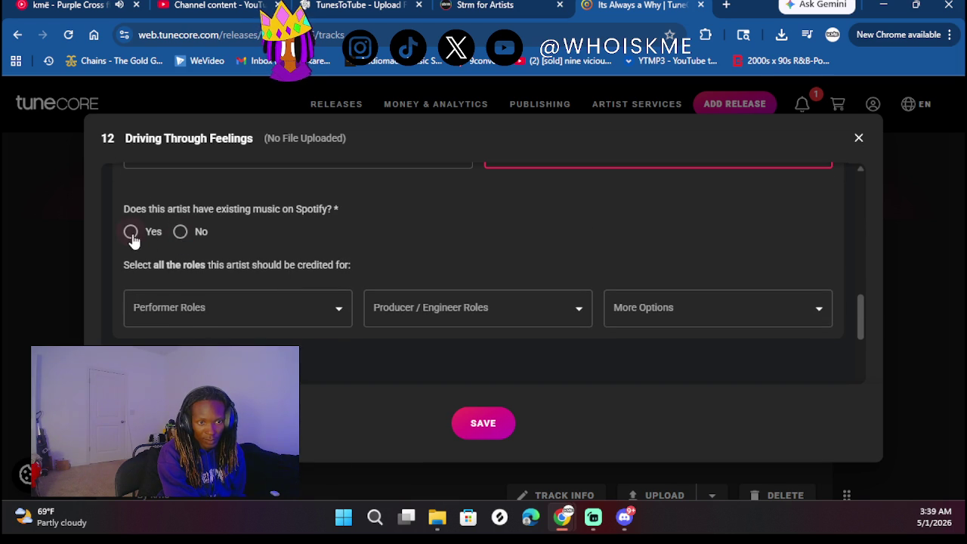
click(131, 234)
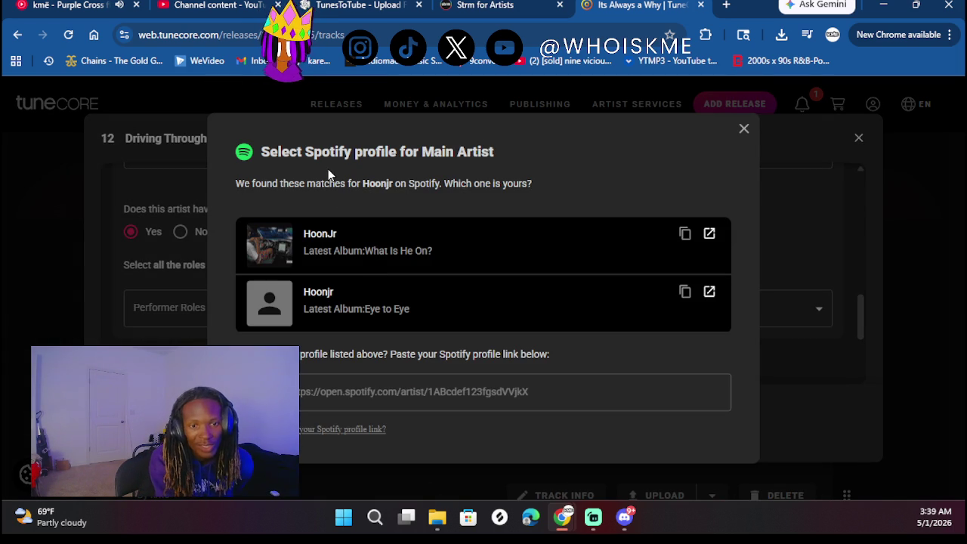
click(283, 267)
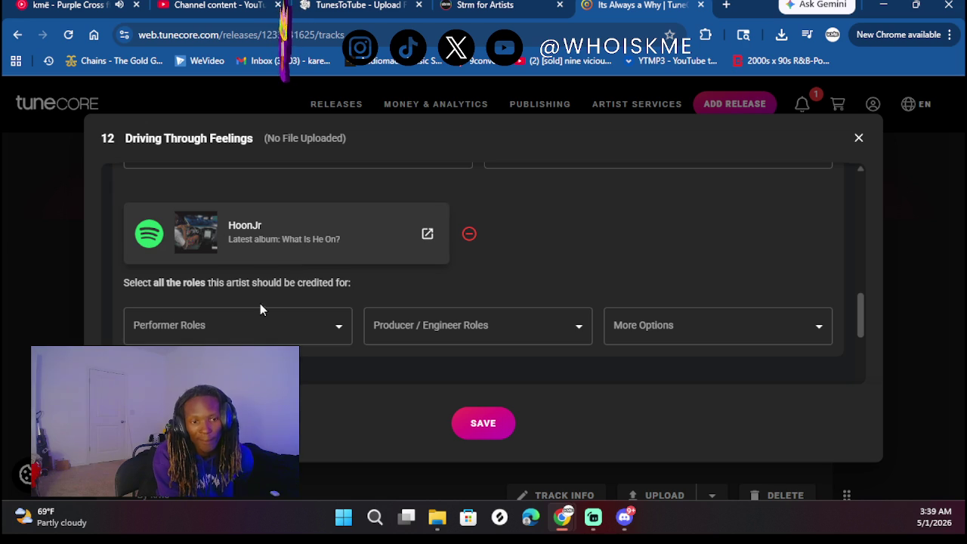
Credit the second artist for rap and as mixing engineer
click(274, 341)
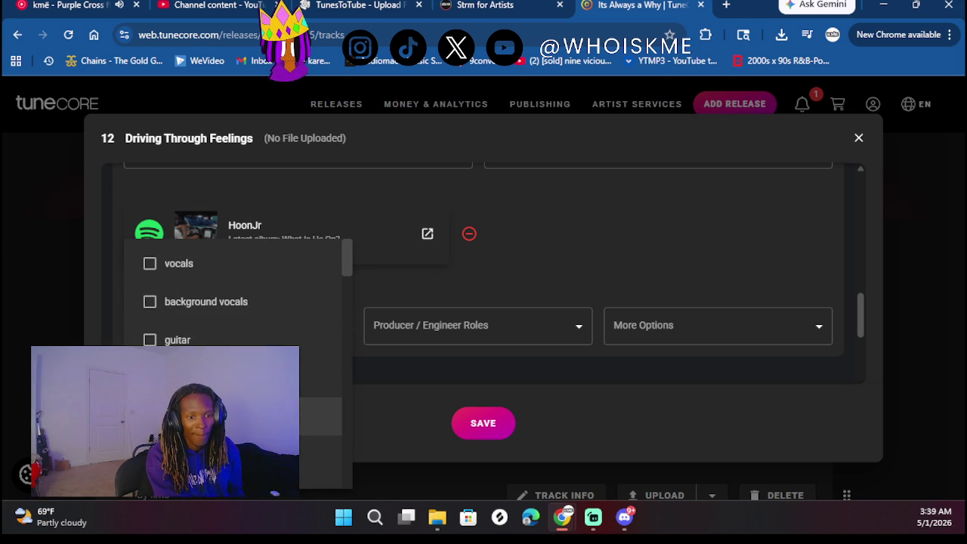
click(446, 315)
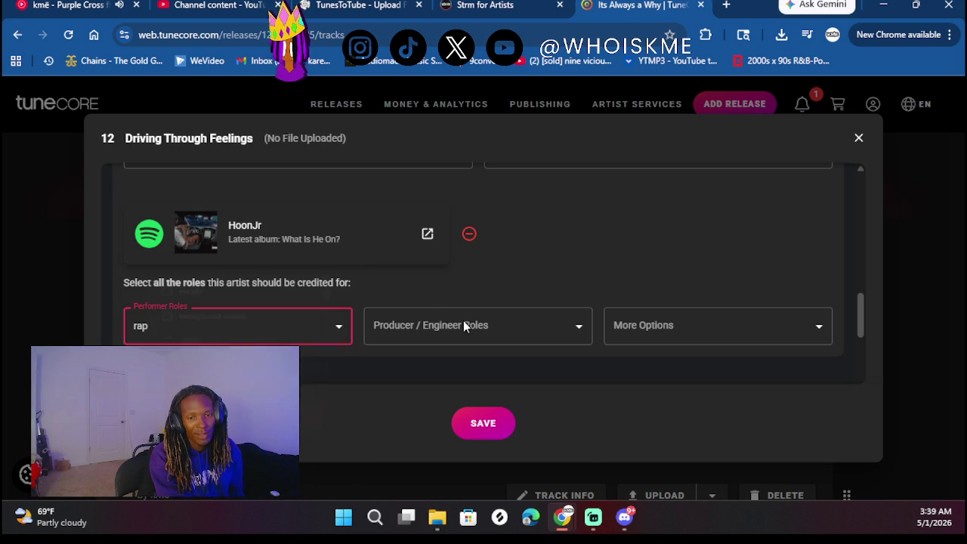
click(454, 317)
click(427, 350)
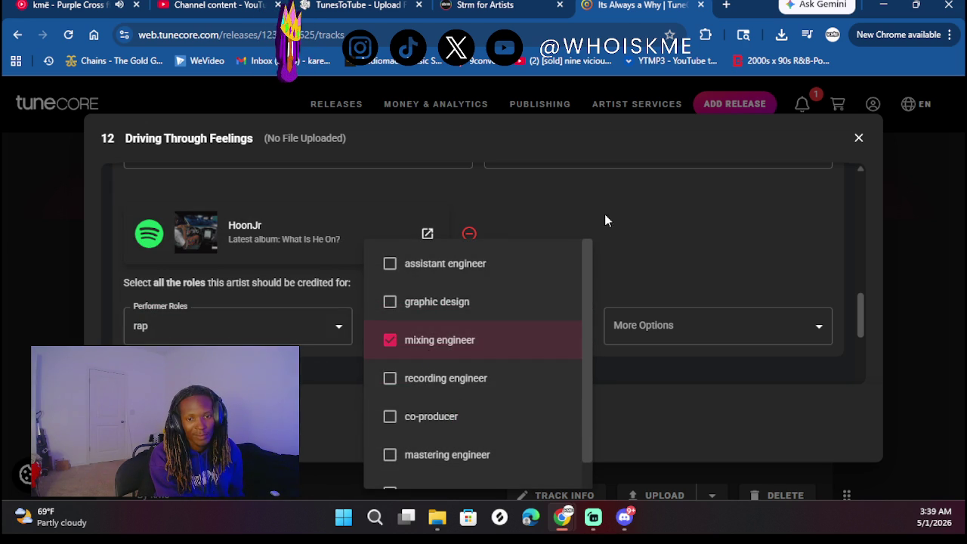
click(623, 213)
scroll(624, 216, down, 3)
Mark Driving Through Feelings as previously released on 06/14/2025
scroll(340, 242, down, 1)
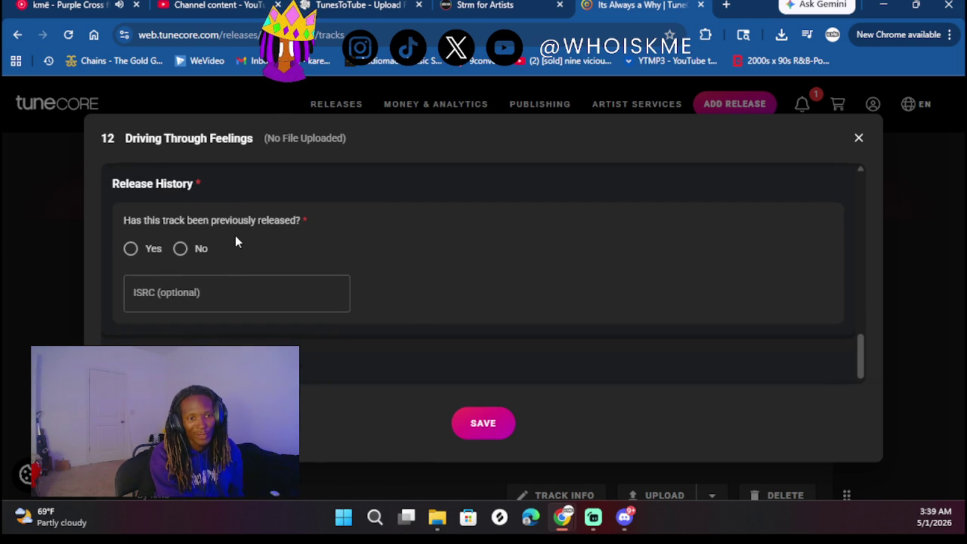
click(152, 250)
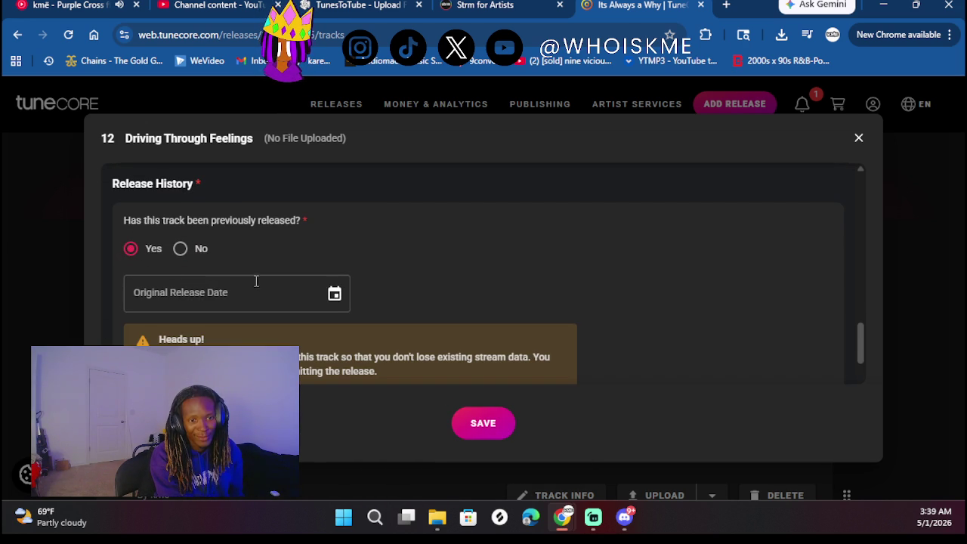
click(334, 294)
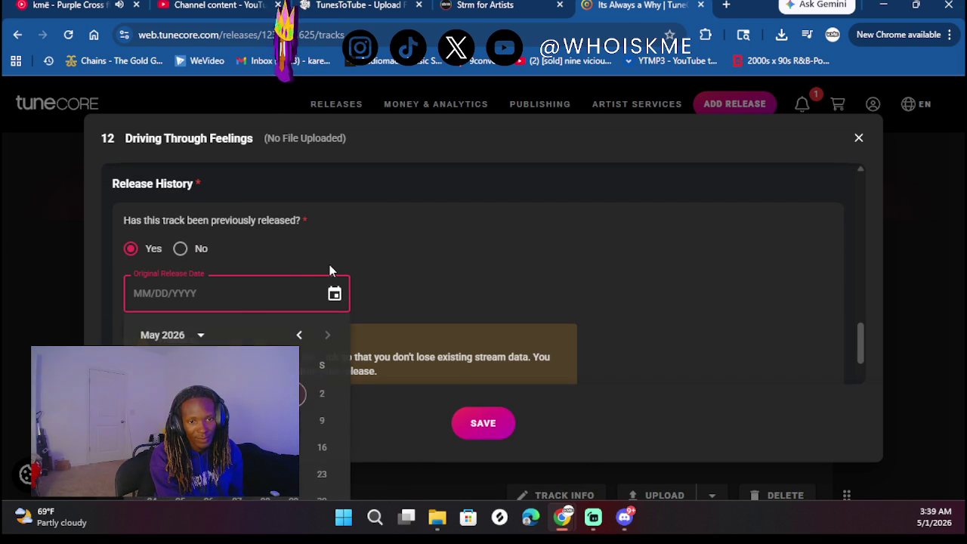
click(201, 336)
scroll(507, 289, down, 3)
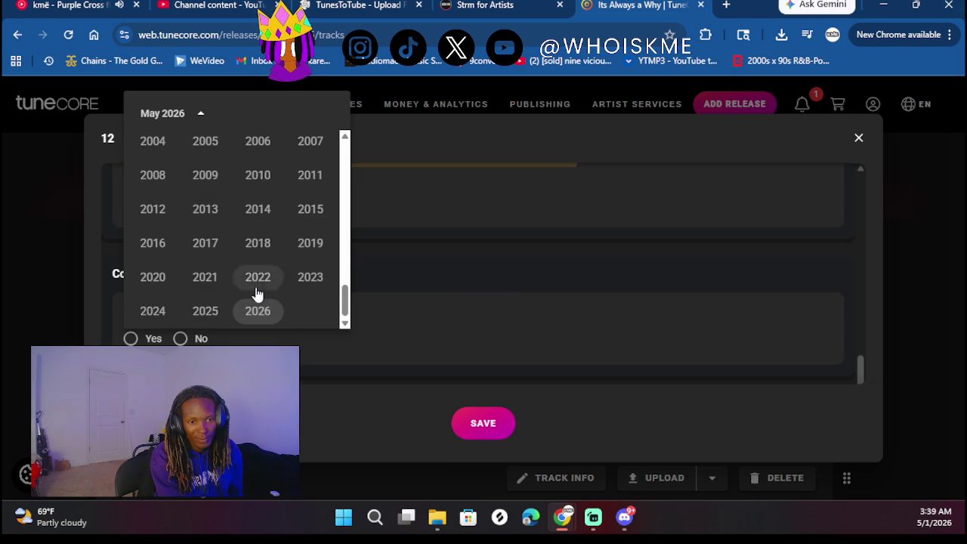
click(219, 318)
scroll(496, 243, up, 1)
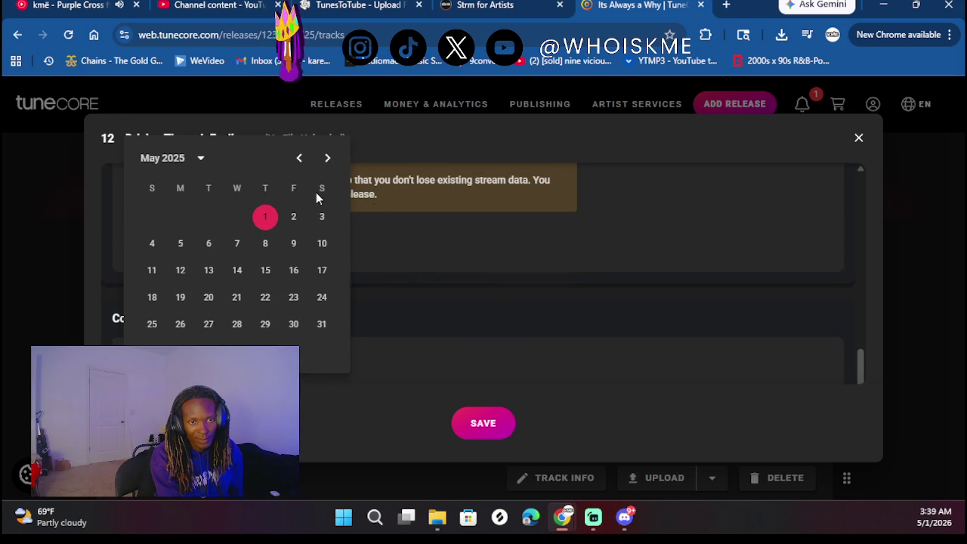
click(329, 159)
click(318, 246)
Paste ISRC QZTAX2572597 into the track's ISRC field
scroll(423, 272, down, 2)
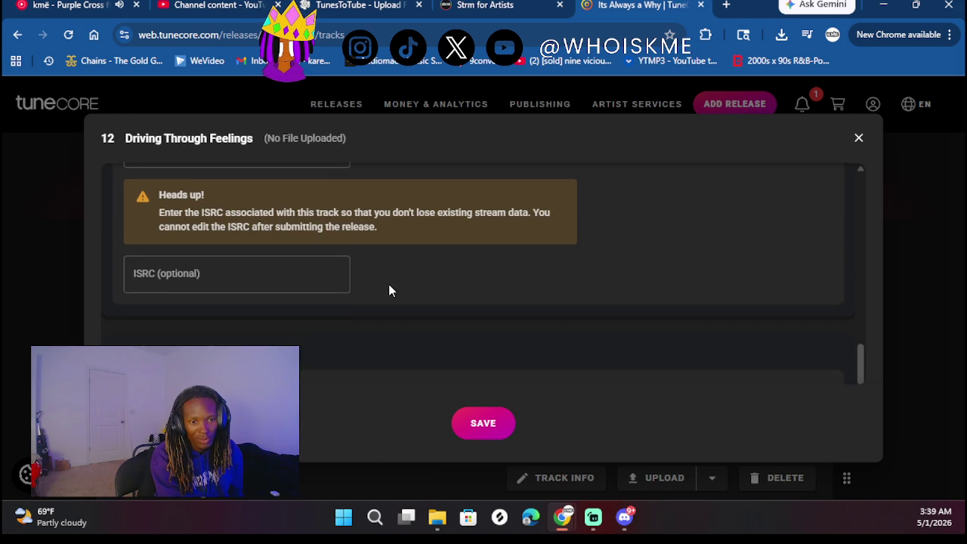
click(274, 277)
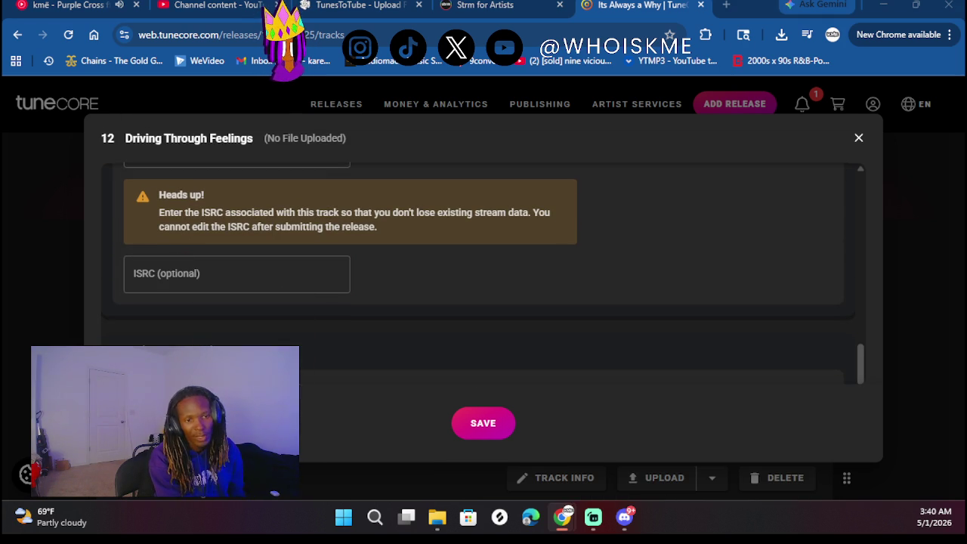
click(177, 280)
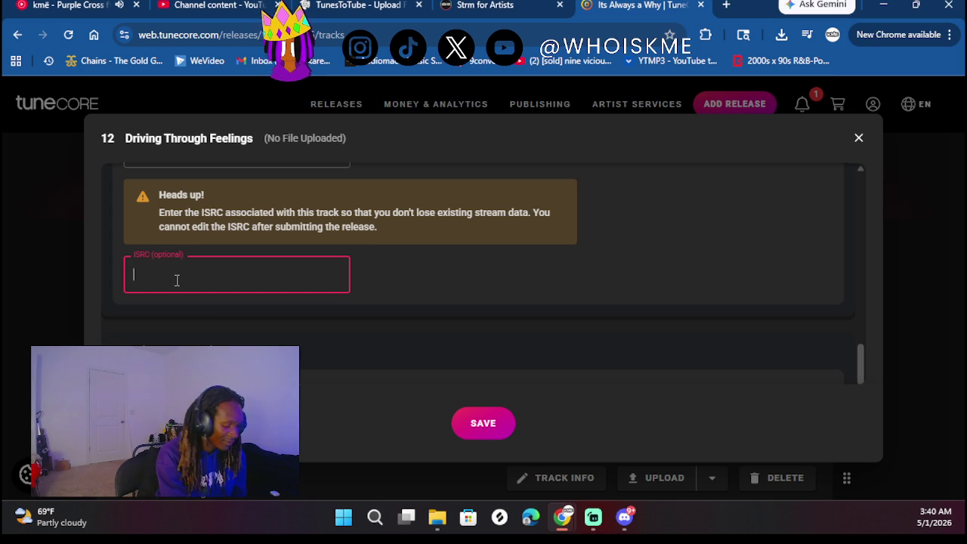
text(QZTAX2572597)
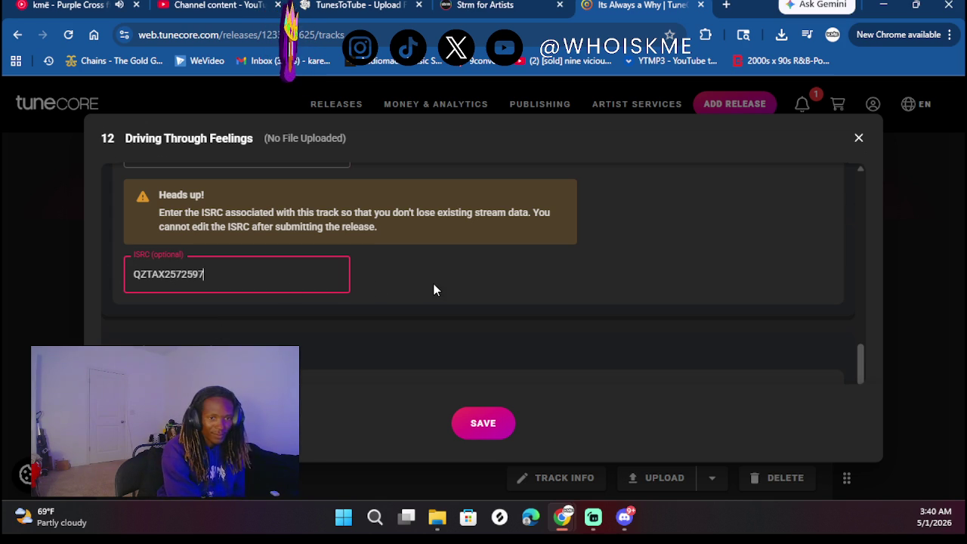
scroll(433, 283, down, 3)
scroll(216, 276, down, 2)
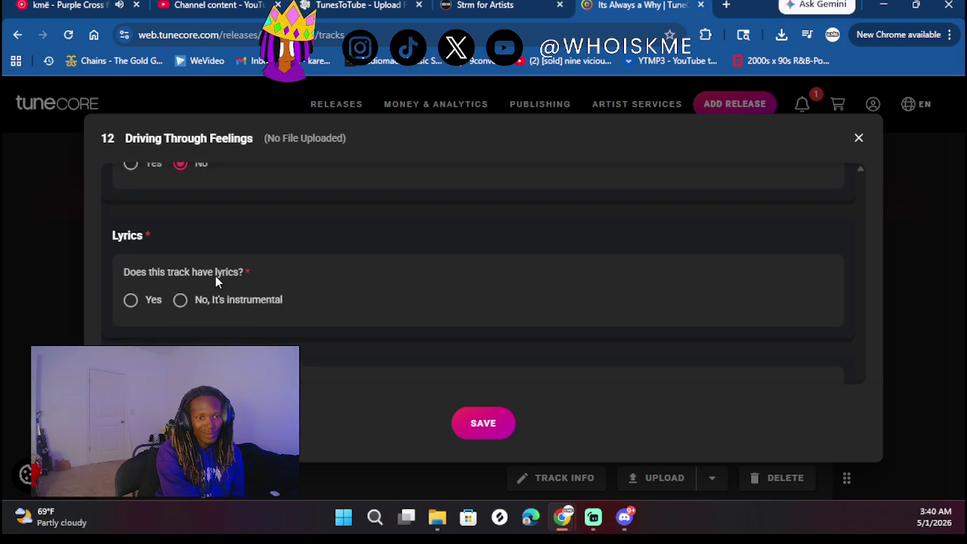
Answer Yes to lyrics and explicit lyrics, then save Driving Through Feelings' info
click(131, 257)
scroll(244, 272, down, 4)
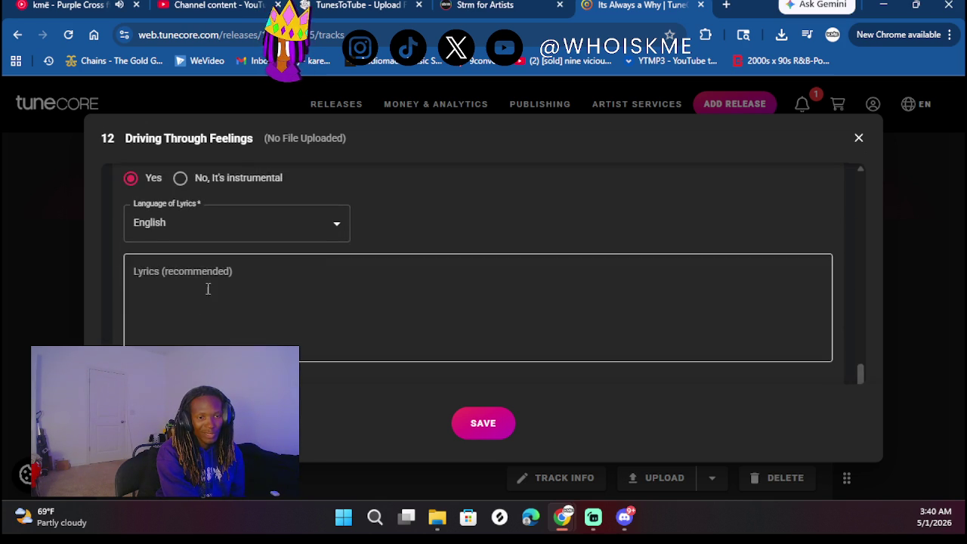
click(131, 259)
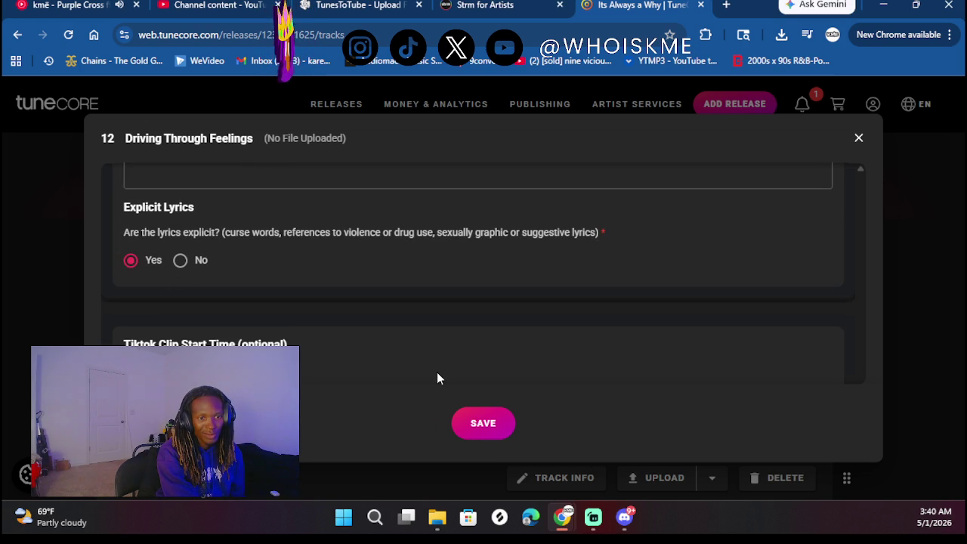
scroll(437, 374, down, 1)
click(477, 424)
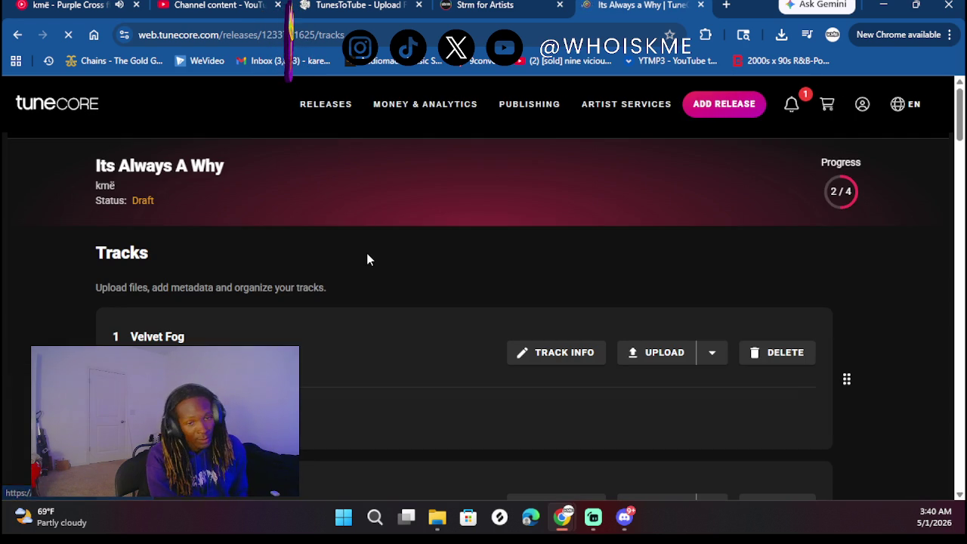
Upload the Driving Through Feelings file as track 12's stereo audio, then open Track 13's info
scroll(366, 259, down, 2)
scroll(366, 259, down, 10)
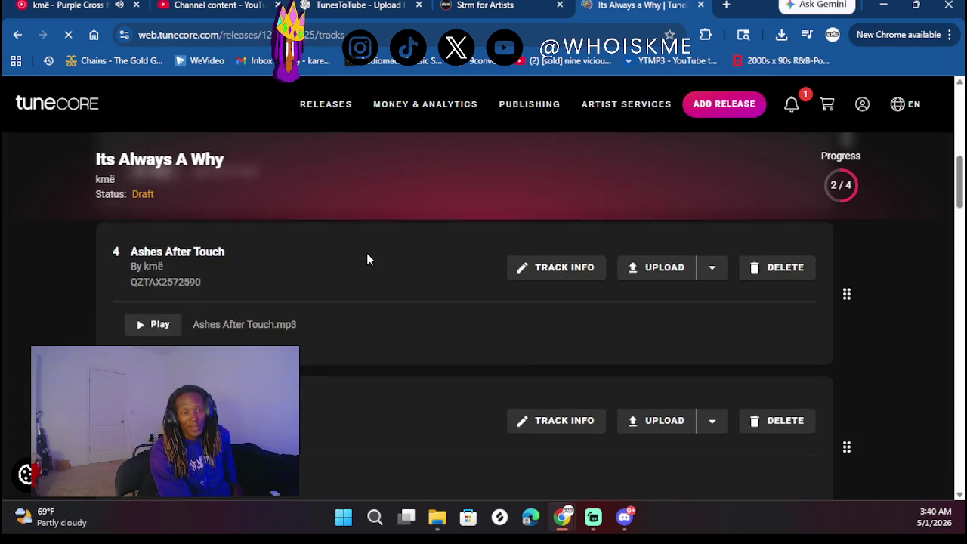
scroll(366, 259, down, 4)
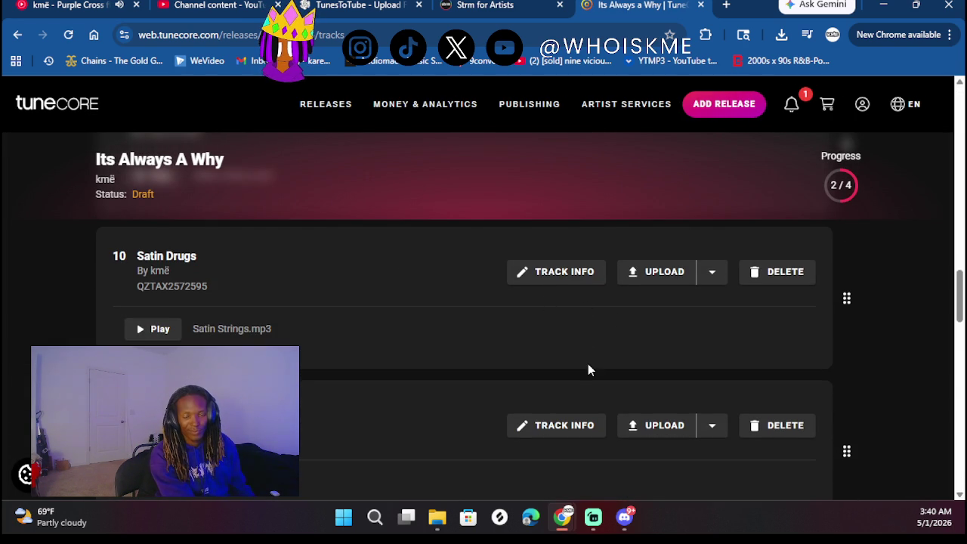
scroll(589, 368, down, 3)
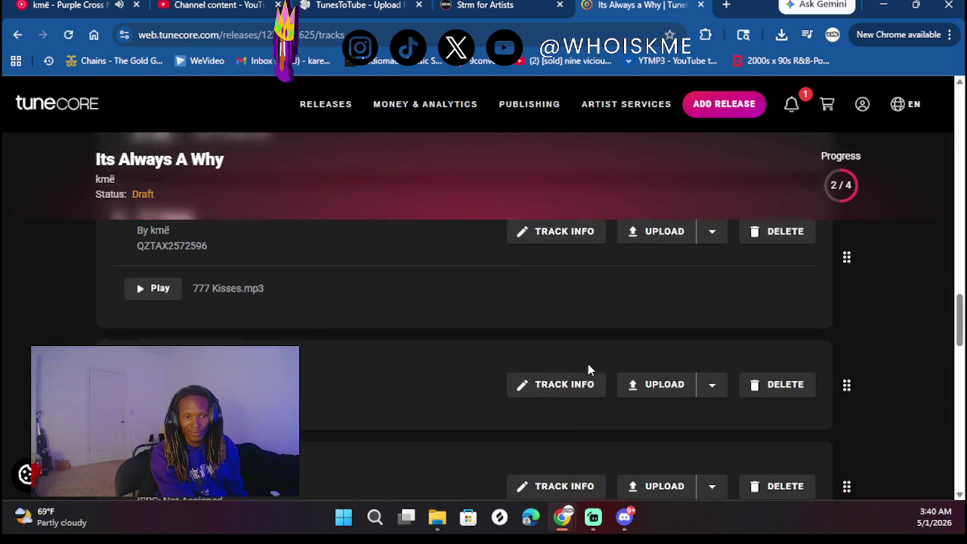
scroll(588, 370, down, 2)
click(663, 325)
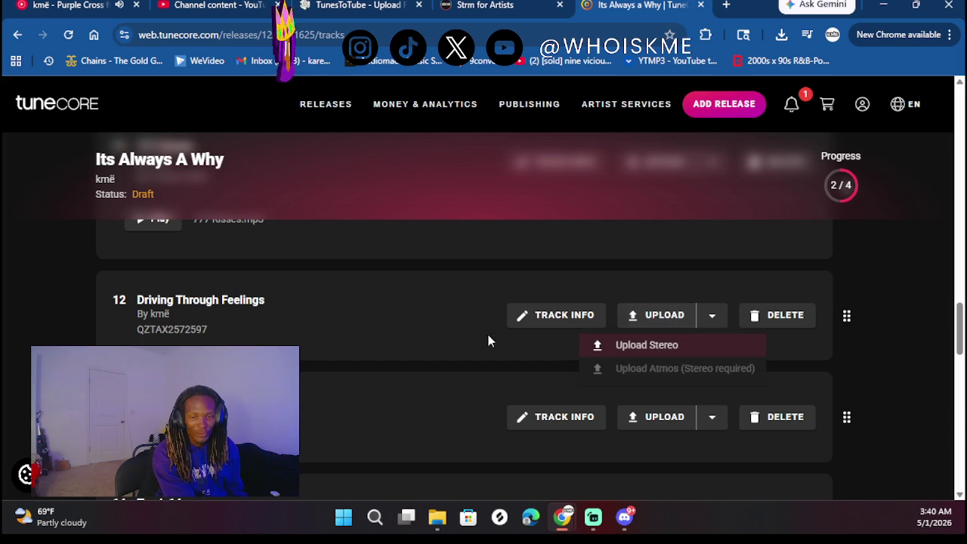
click(657, 344)
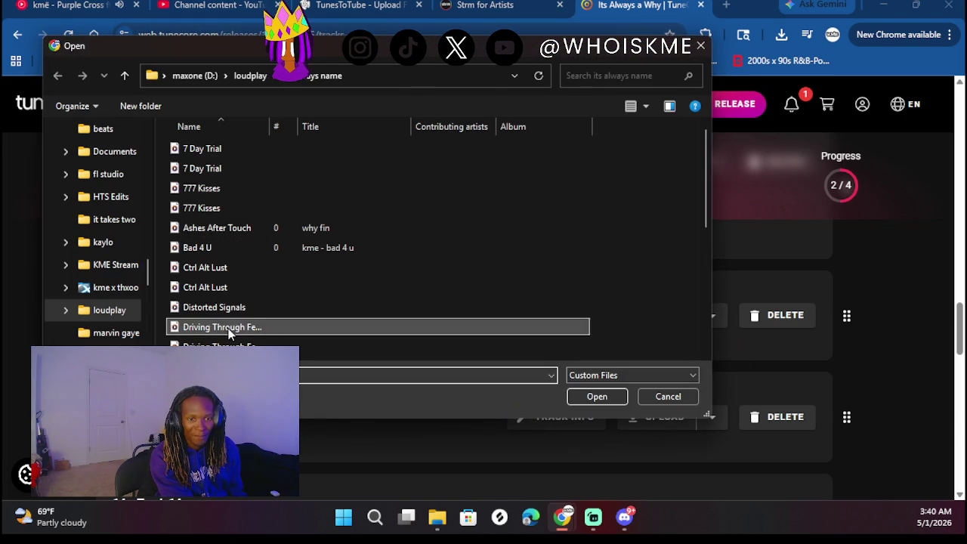
double_click(226, 327)
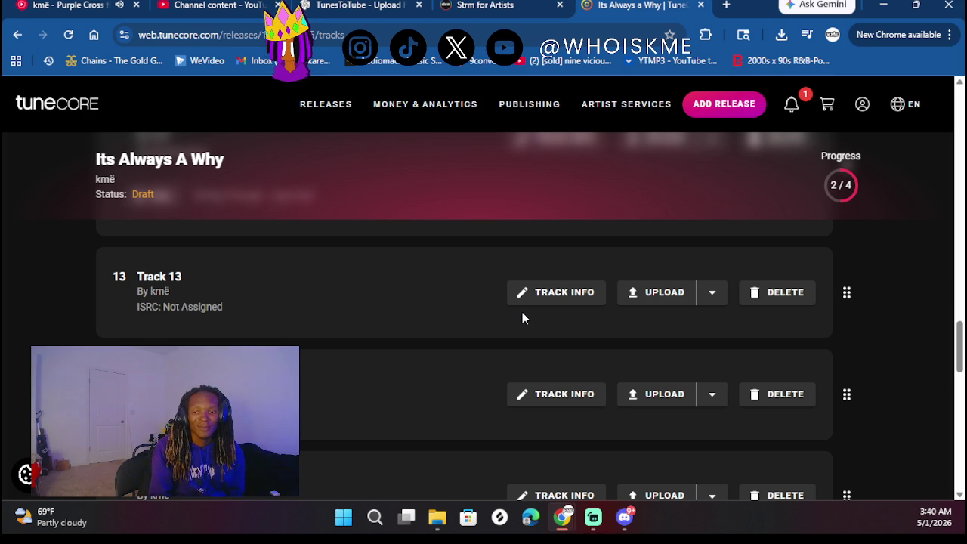
click(537, 299)
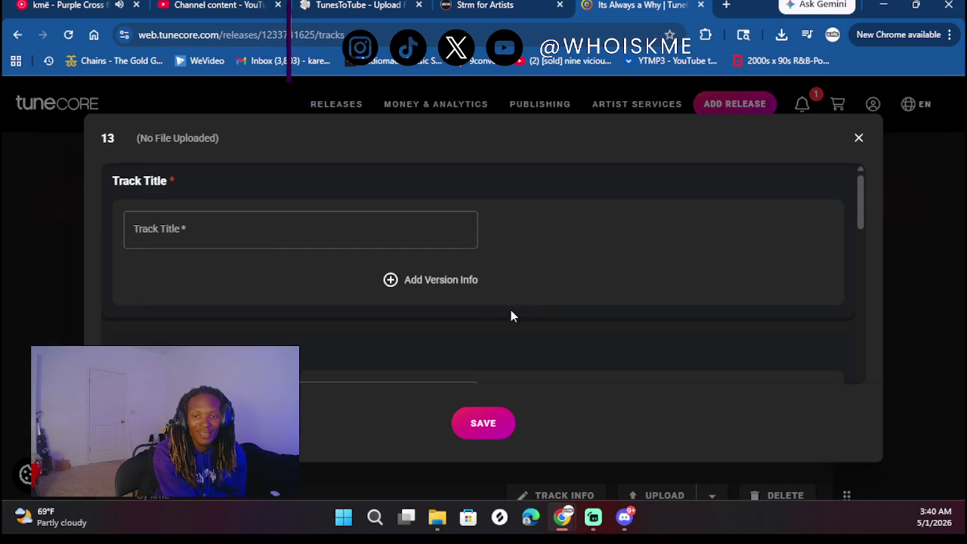
Enter 'Paint N Paris' as Track 13's title
click(279, 233)
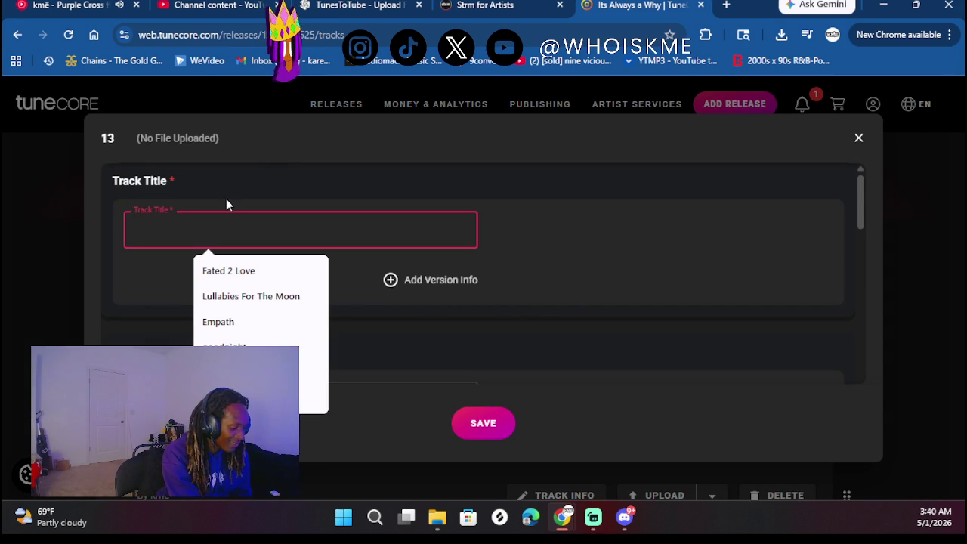
text(Paint )
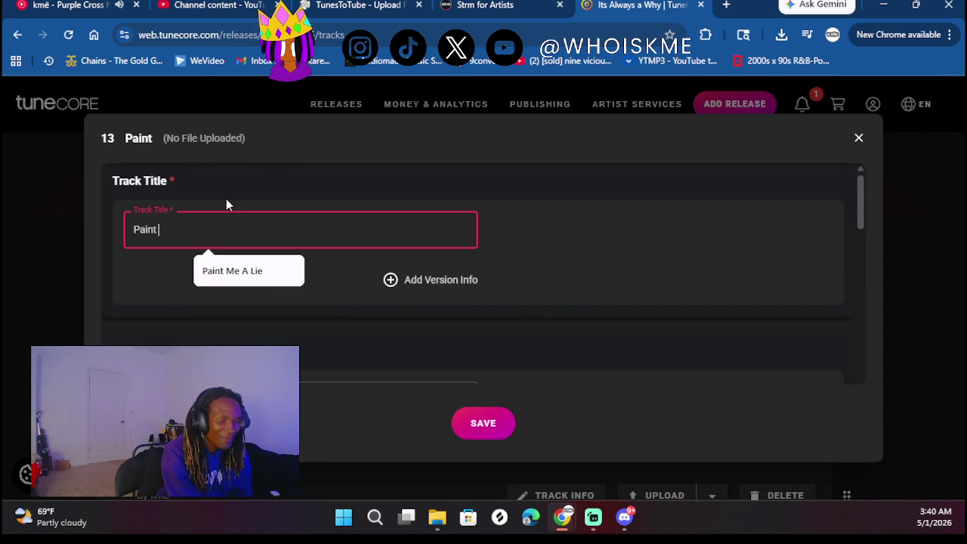
text(N Po)
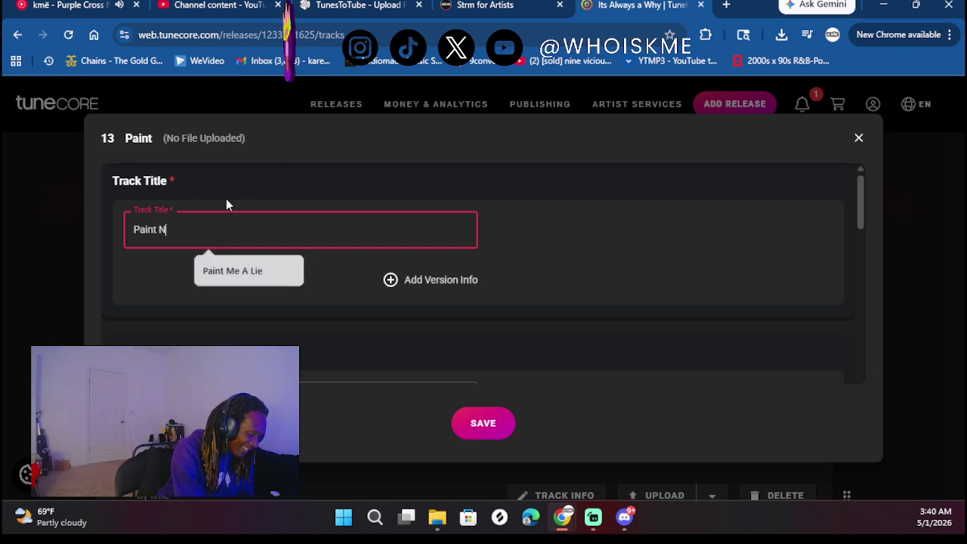
key(BackSpace)
text(aris)
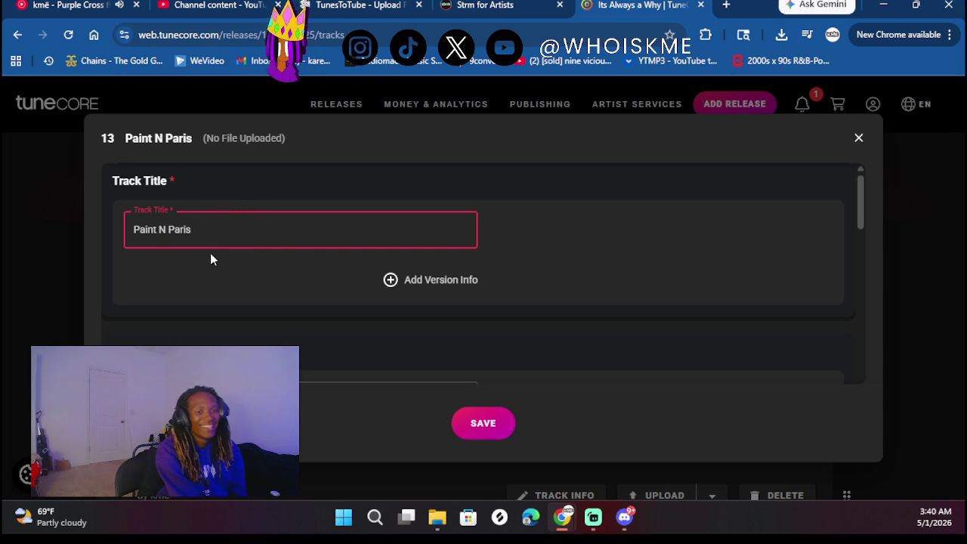
scroll(207, 295, down, 1)
scroll(219, 323, down, 1)
Choose the suggested songwriter and credit the artist for rap and mixing engineer
click(211, 308)
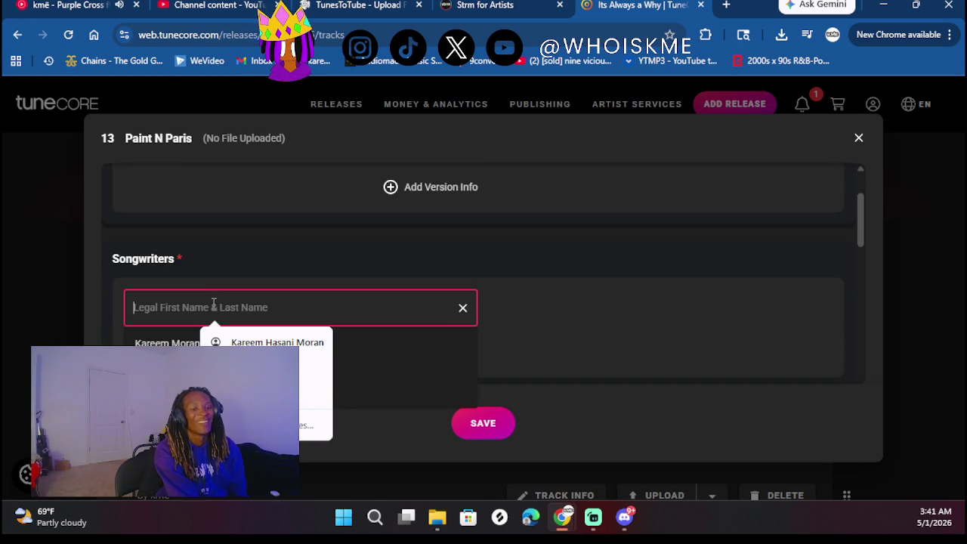
click(167, 343)
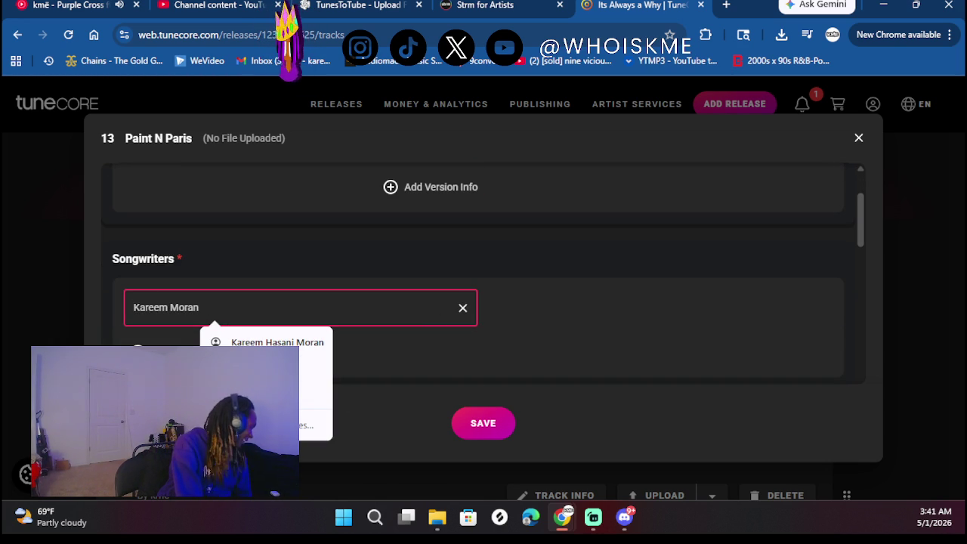
click(572, 277)
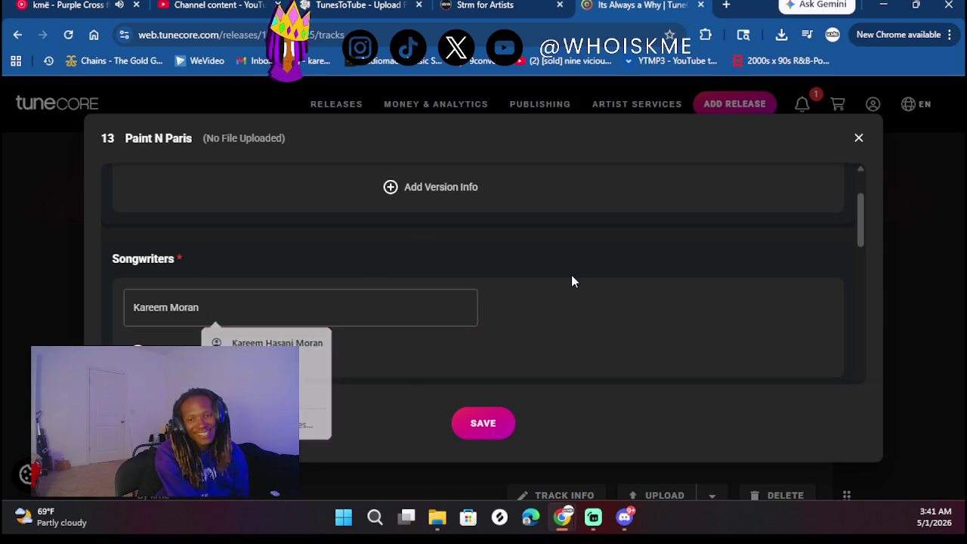
scroll(466, 281, down, 3)
scroll(346, 317, down, 5)
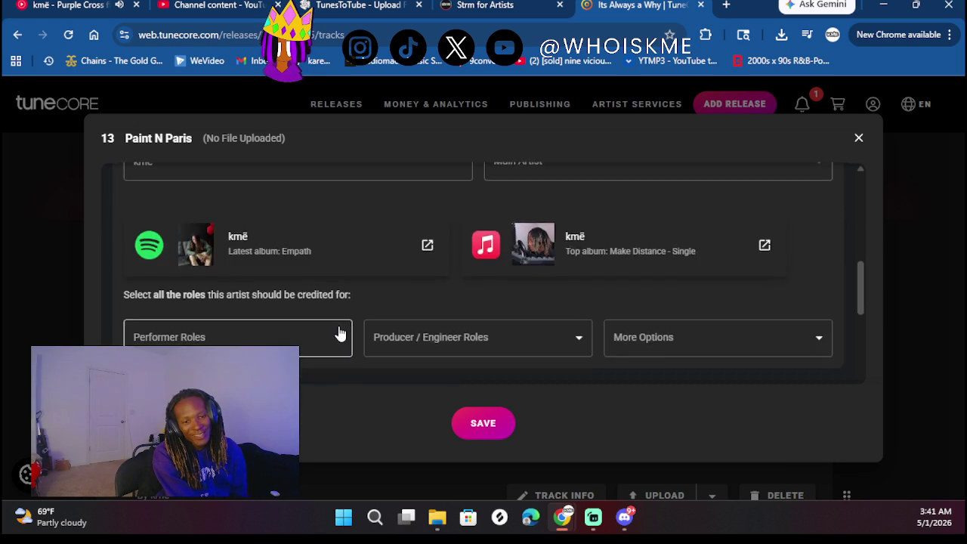
click(255, 231)
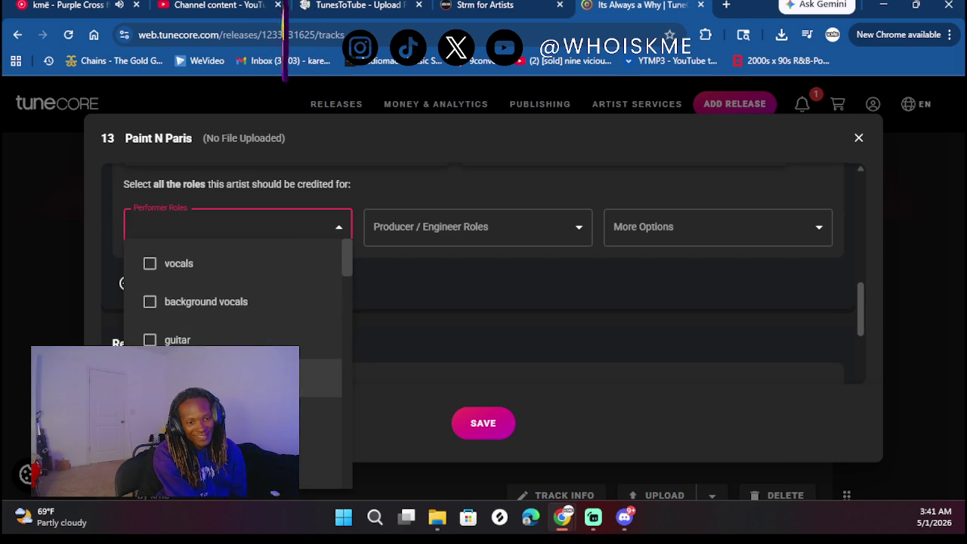
text(rap)
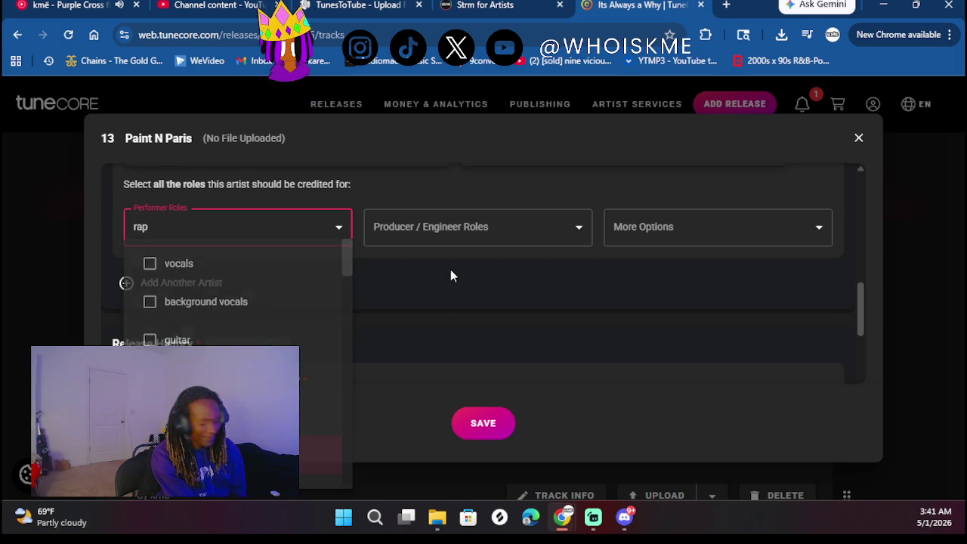
click(451, 275)
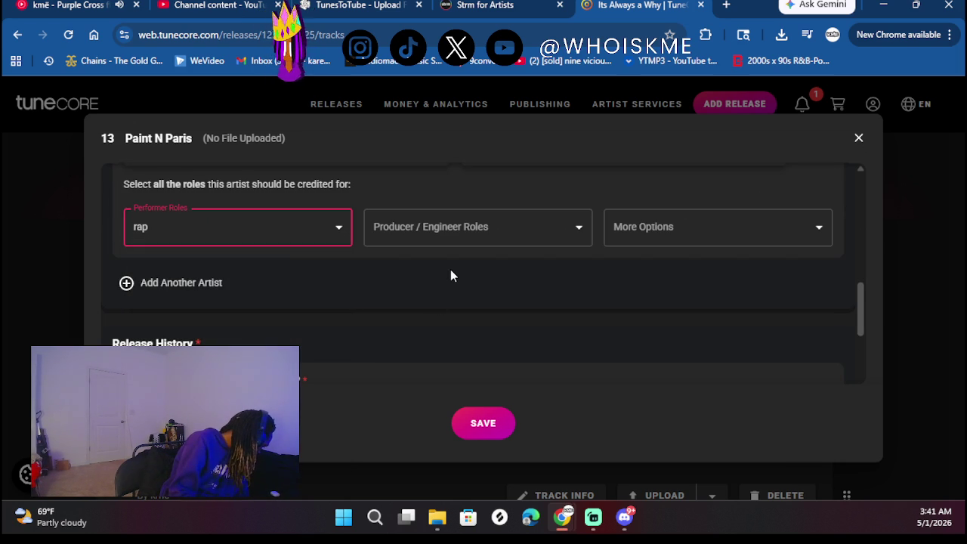
click(443, 234)
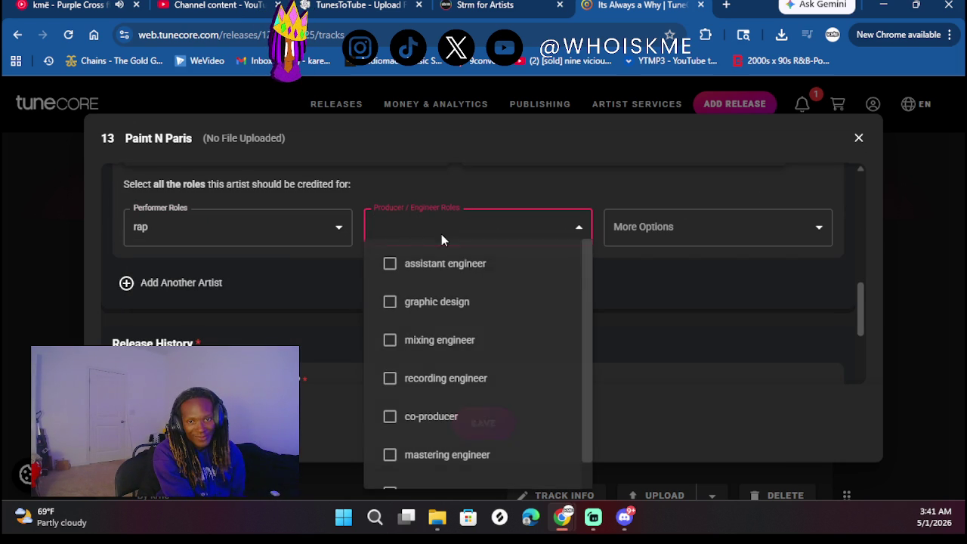
click(422, 344)
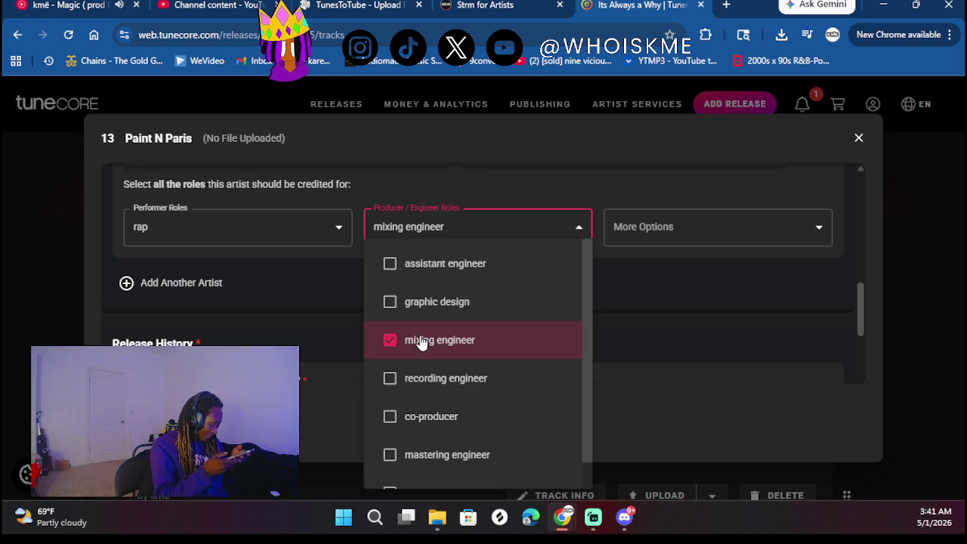
right_click(764, 293)
click(264, 294)
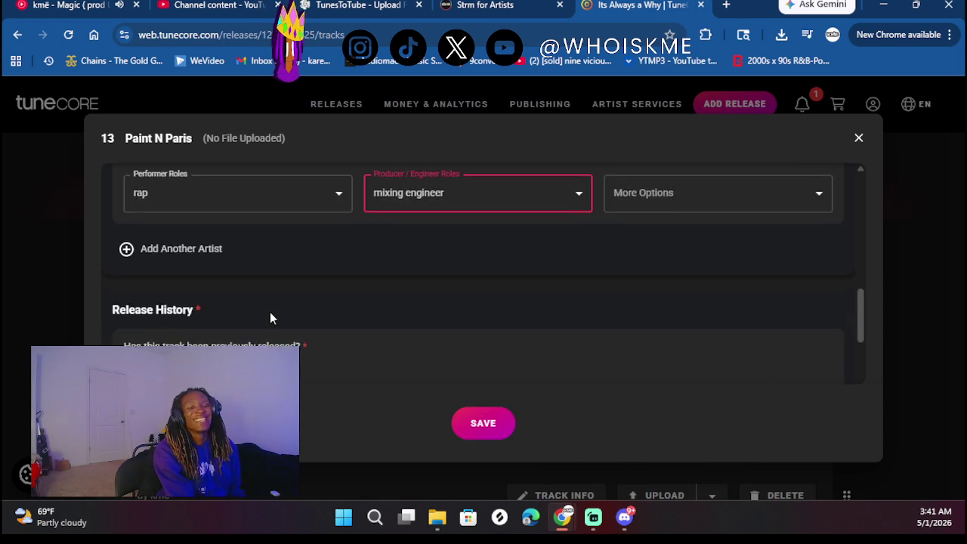
Mark Paint N Paris as previously released
scroll(270, 318, up, 2)
scroll(270, 317, down, 3)
scroll(269, 318, down, 1)
click(139, 227)
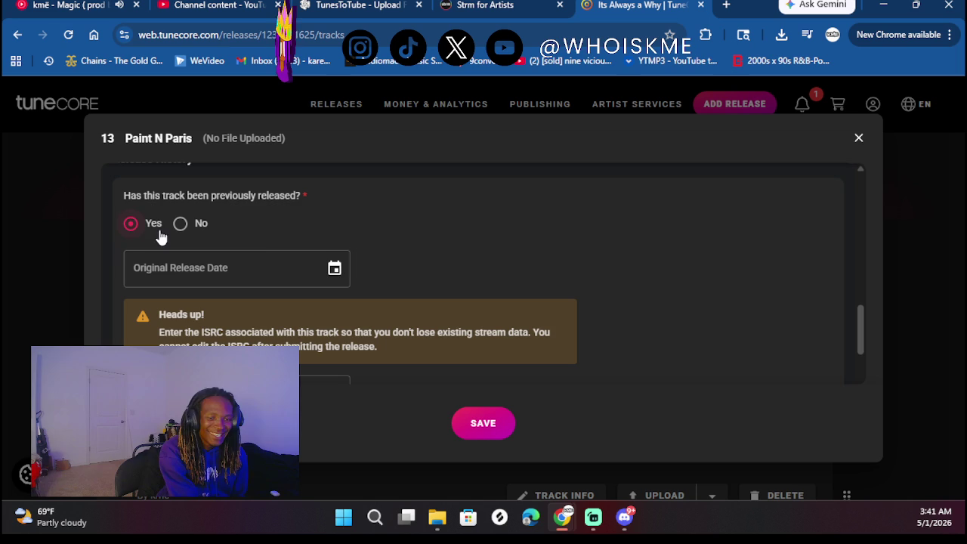
Set Paint N Paris's original release date to 06/14/2025
click(335, 268)
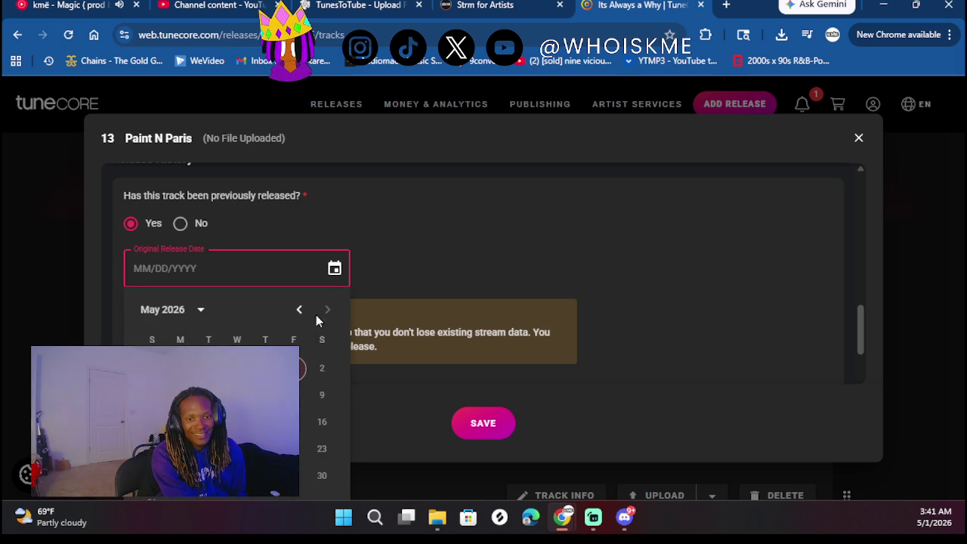
click(201, 310)
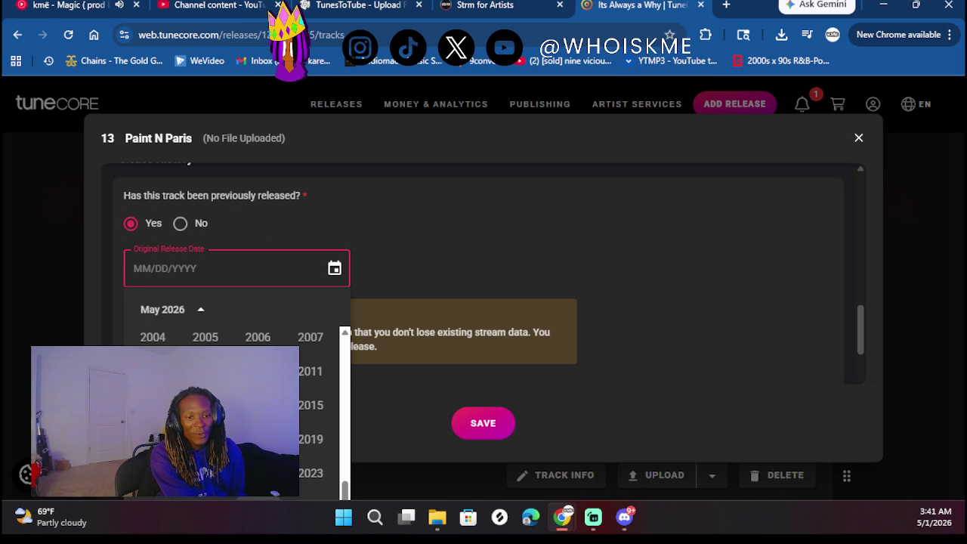
scroll(618, 281, down, 2)
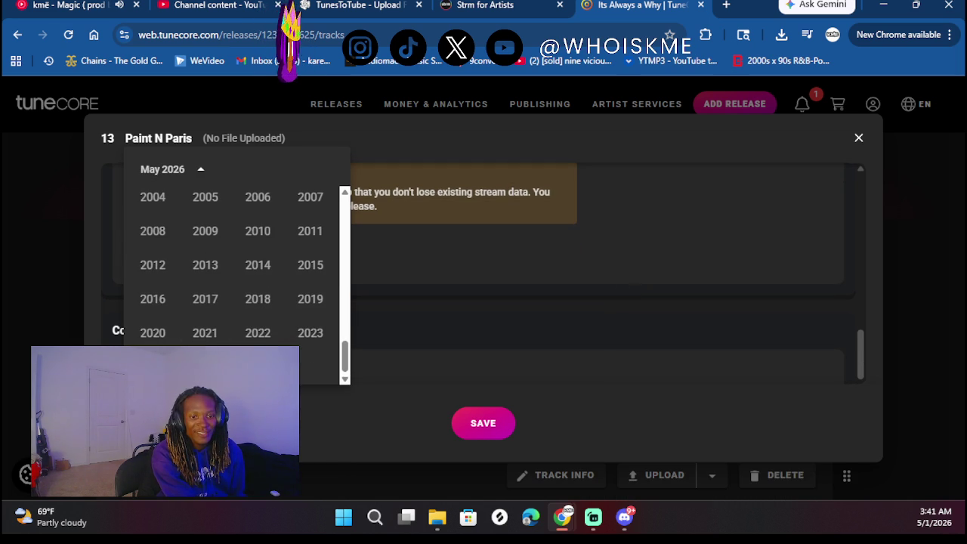
click(205, 367)
scroll(457, 306, up, 1)
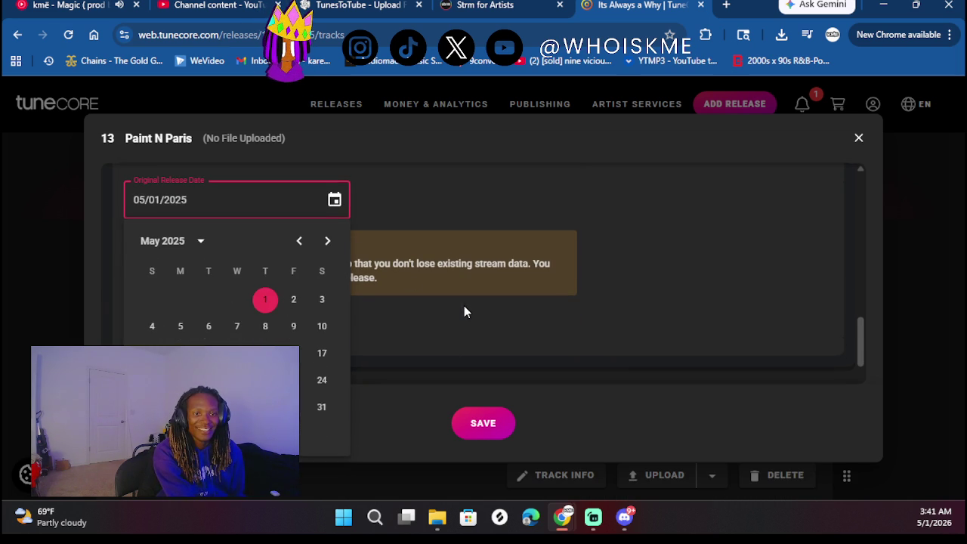
click(328, 243)
click(318, 327)
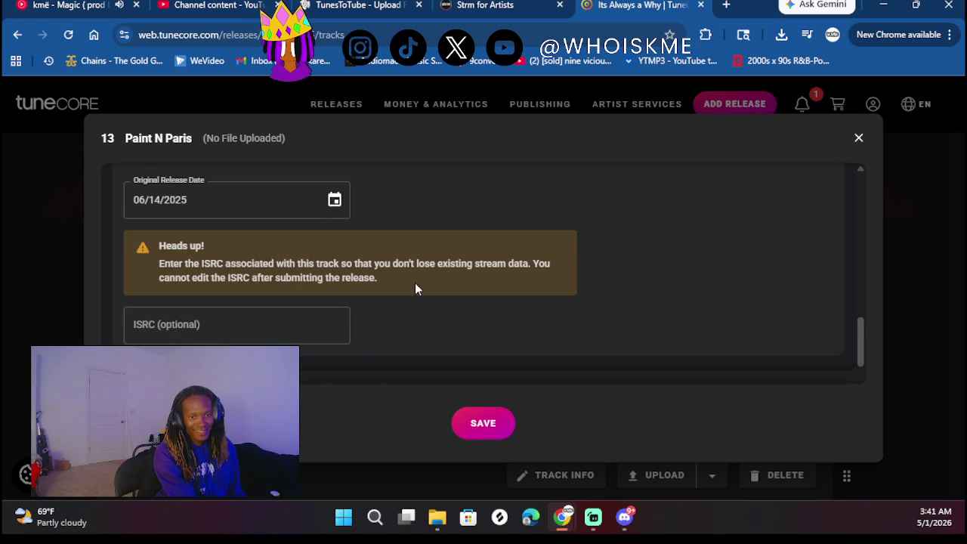
Copy the track's ISRC from another window and paste it into the ISRC field
scroll(521, 311, down, 1)
click(244, 262)
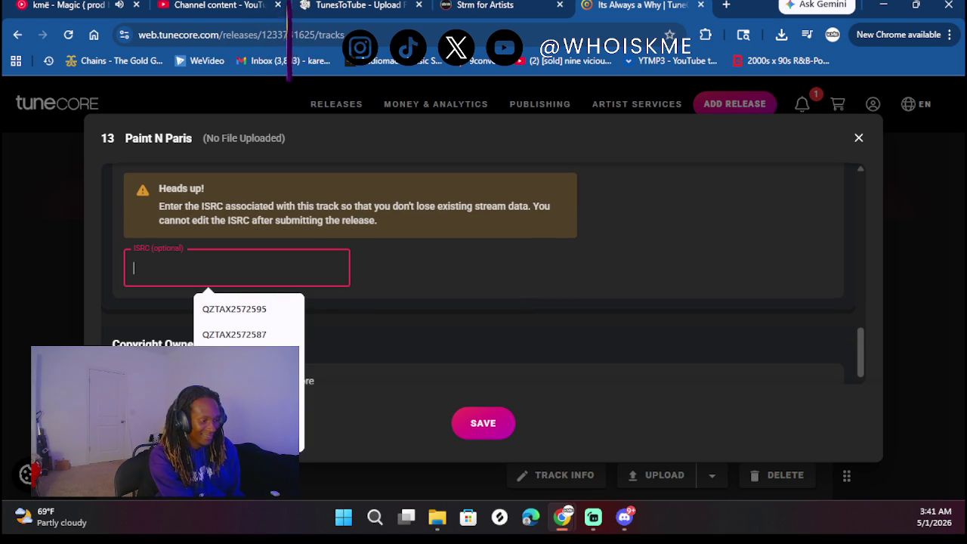
key(alt+Tab)
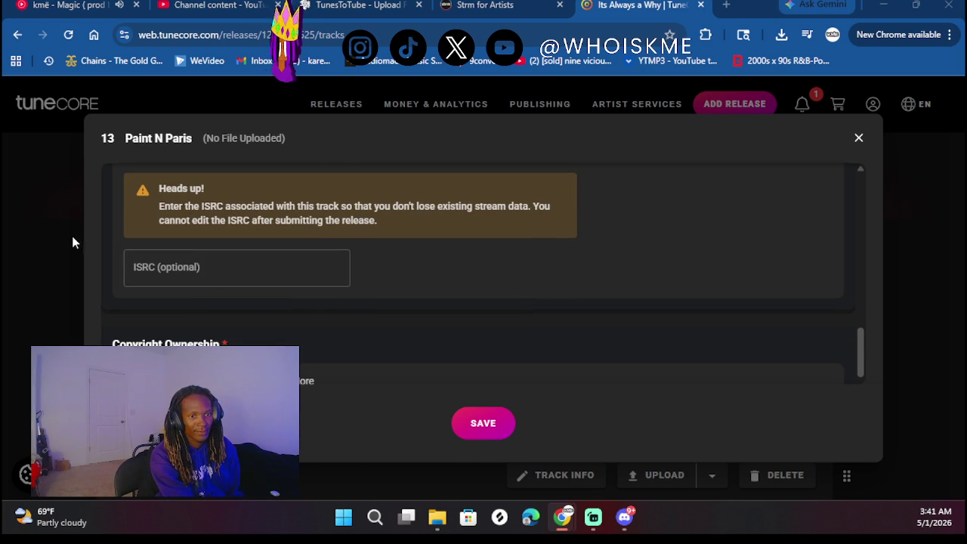
click(180, 267)
text(QZTAX2572598)
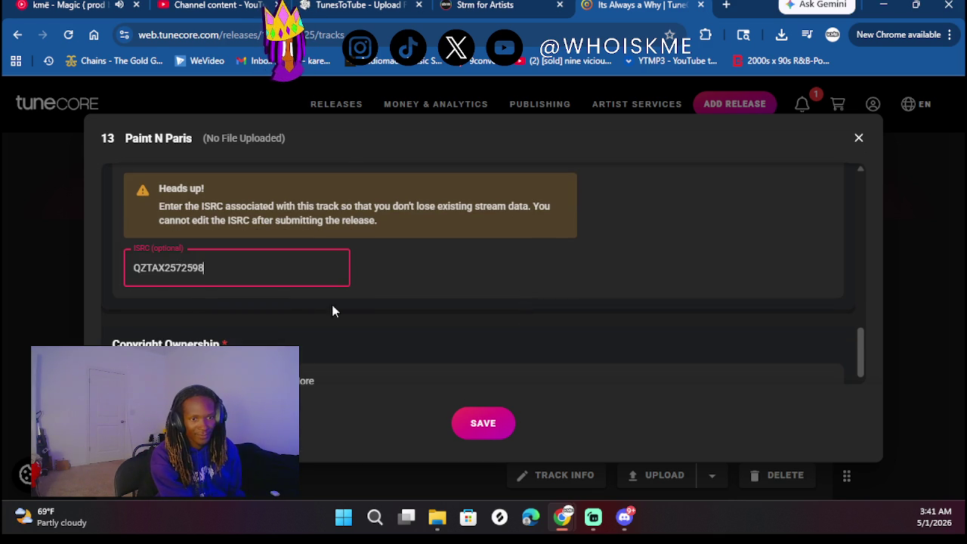
Mark it not a cover with explicit lyrics and save the track details
scroll(336, 334, down, 2)
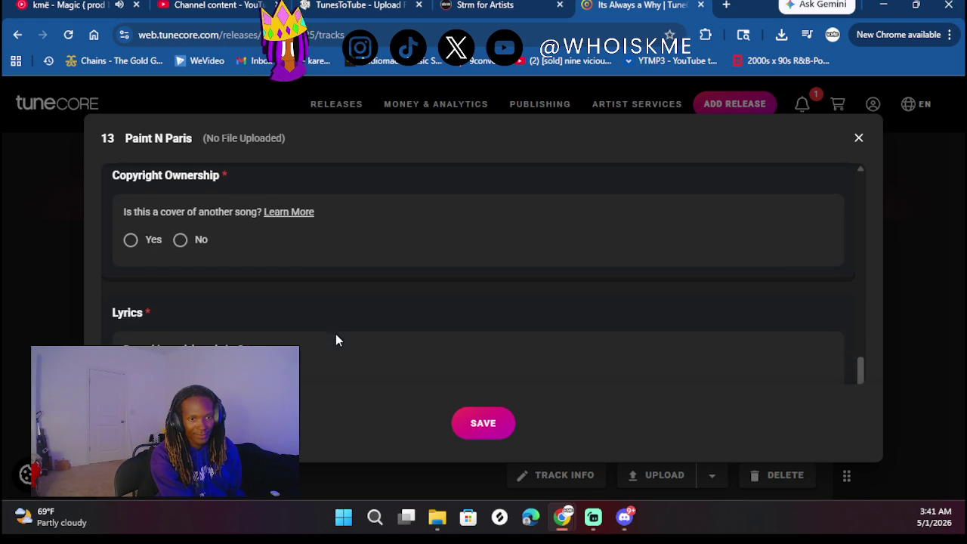
click(140, 241)
scroll(212, 286, down, 1)
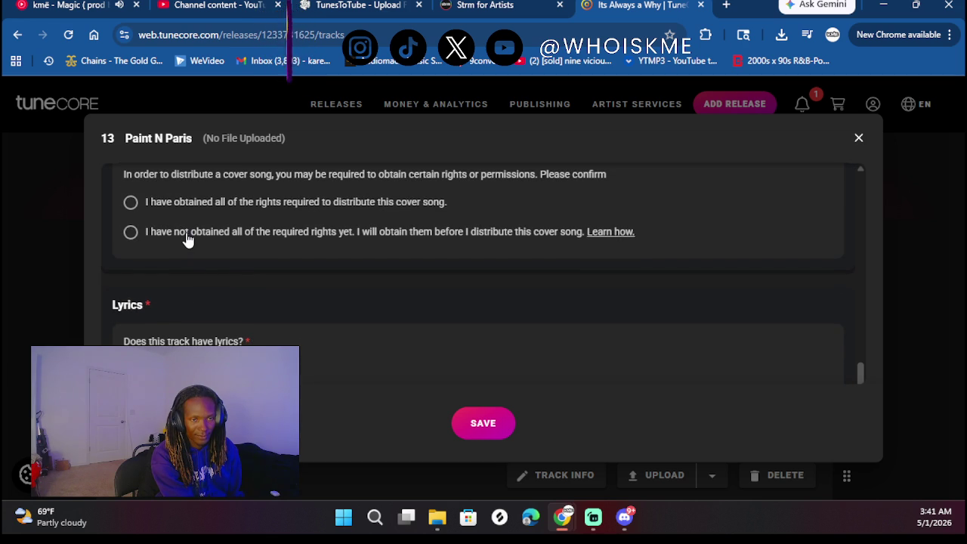
scroll(177, 261, up, 2)
click(183, 284)
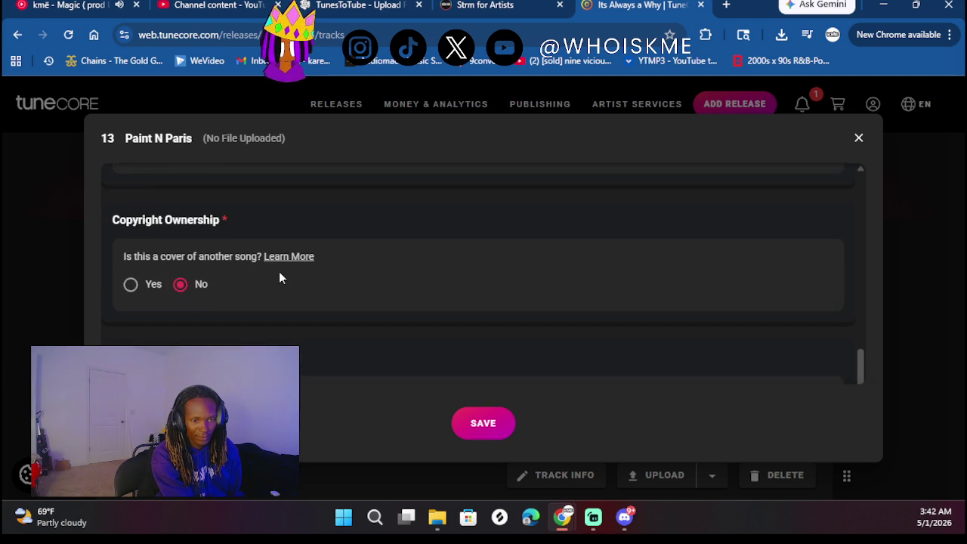
scroll(250, 273, down, 2)
click(141, 294)
scroll(262, 259, down, 3)
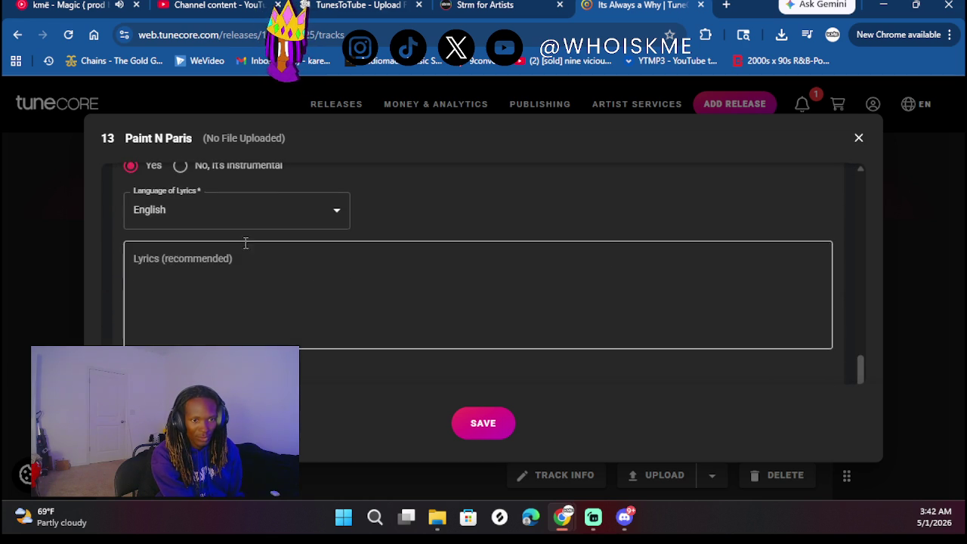
click(133, 266)
scroll(289, 278, down, 1)
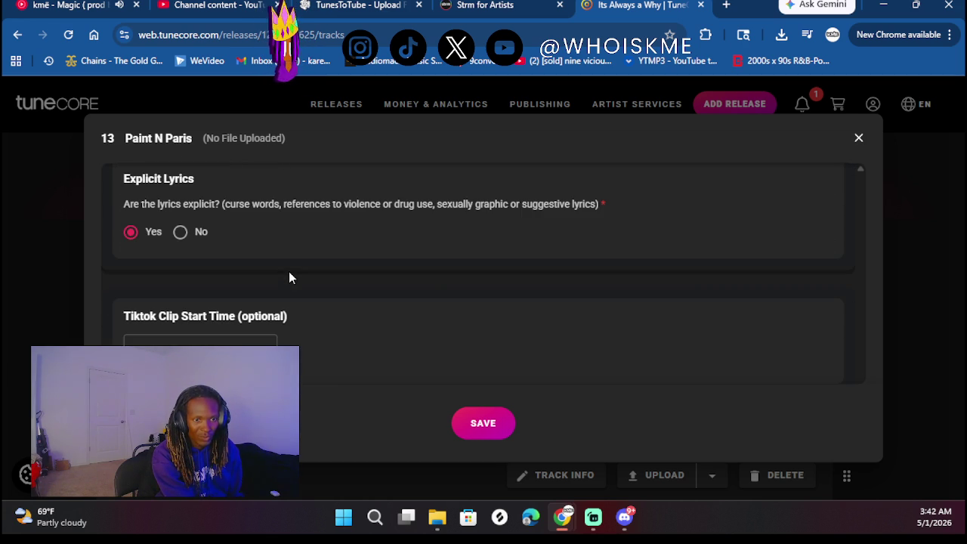
click(479, 423)
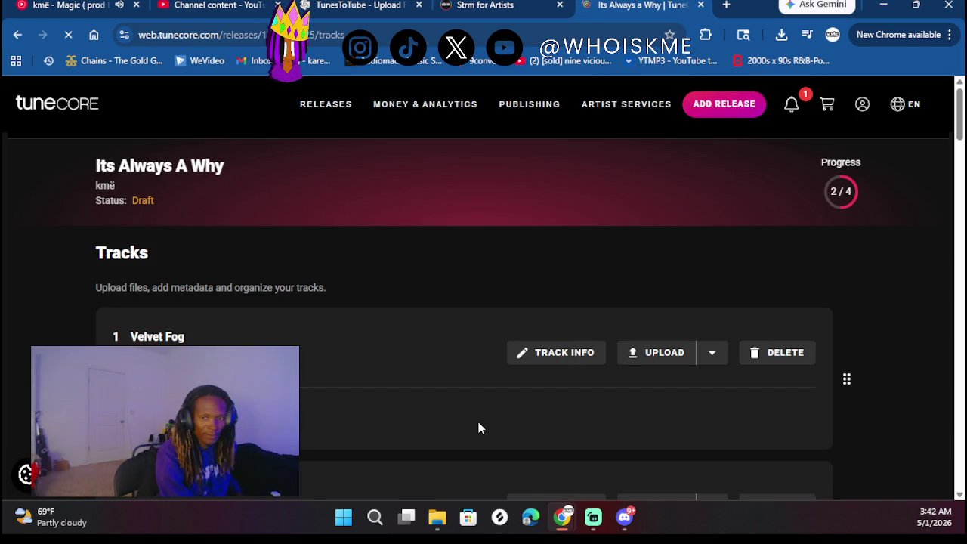
Choose Paint N Paris.mp3 and upload it to track 13
scroll(442, 311, down, 15)
scroll(442, 311, down, 8)
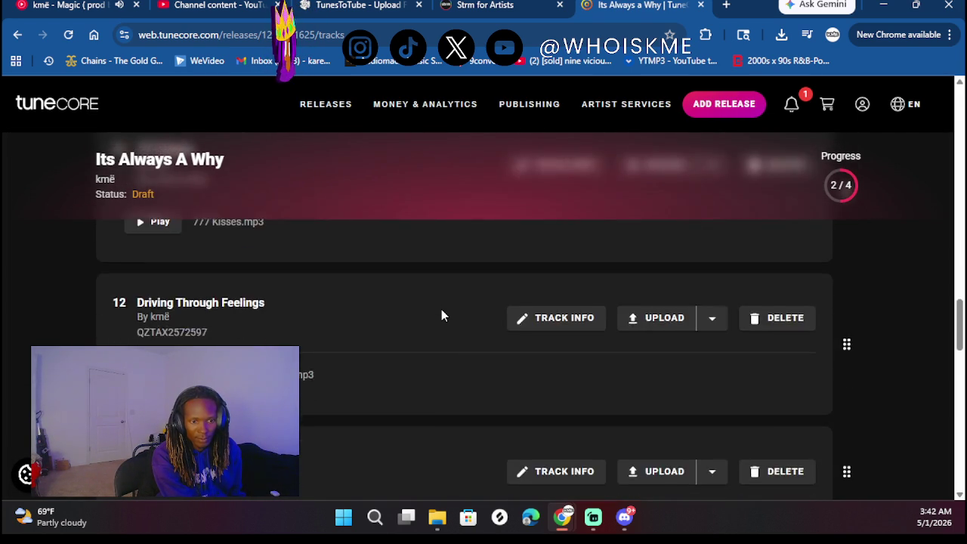
scroll(442, 309, down, 4)
scroll(562, 285, up, 2)
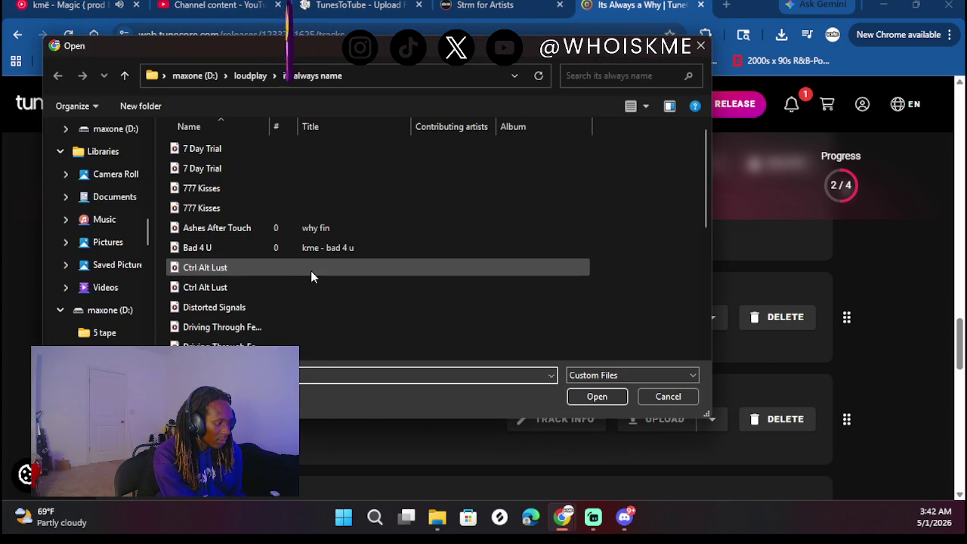
scroll(311, 271, down, 5)
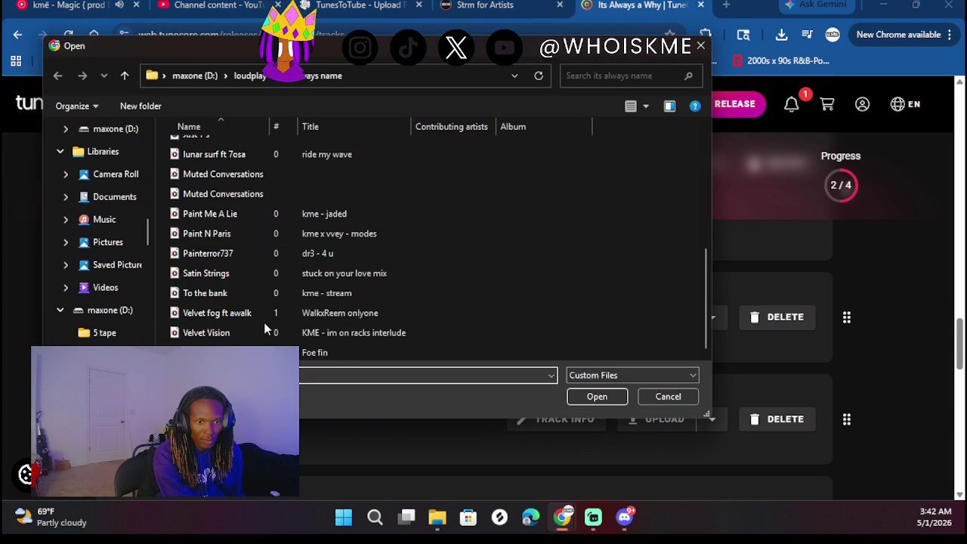
click(263, 239)
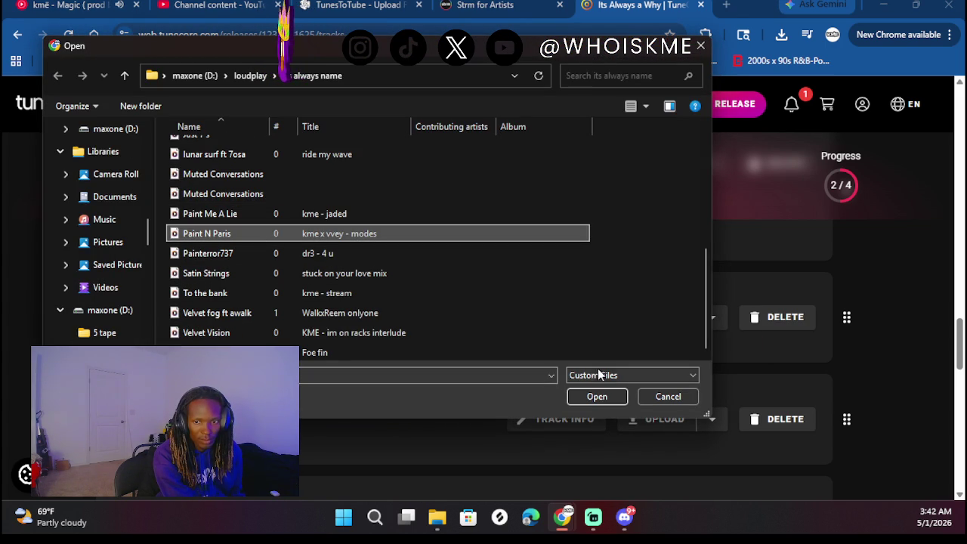
click(588, 399)
Open track 14's track info form and put the cursor in its Track Title field
scroll(438, 293, down, 2)
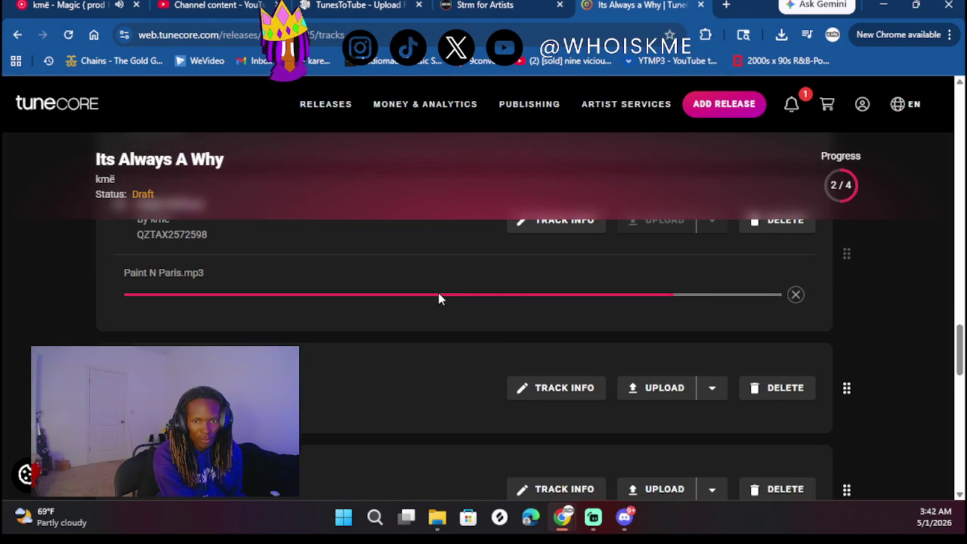
click(541, 389)
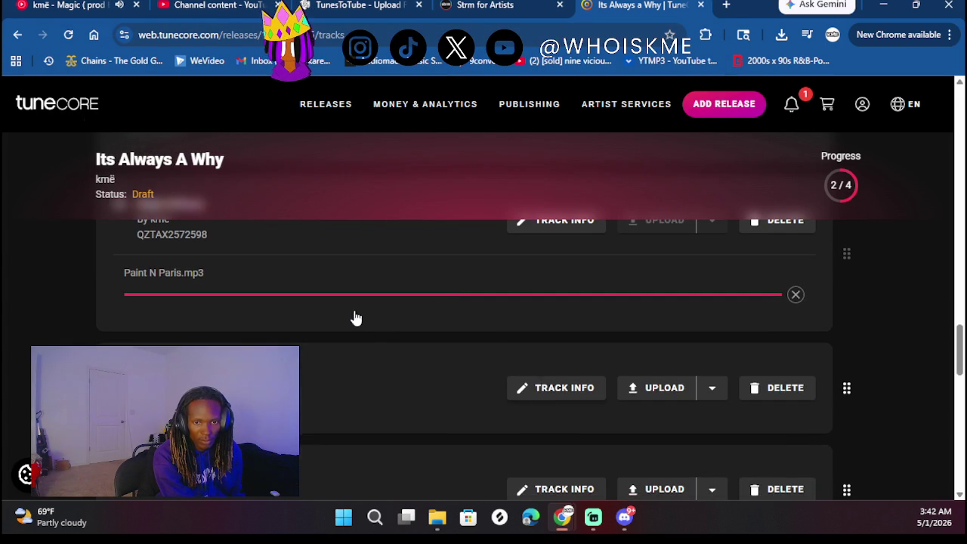
click(231, 219)
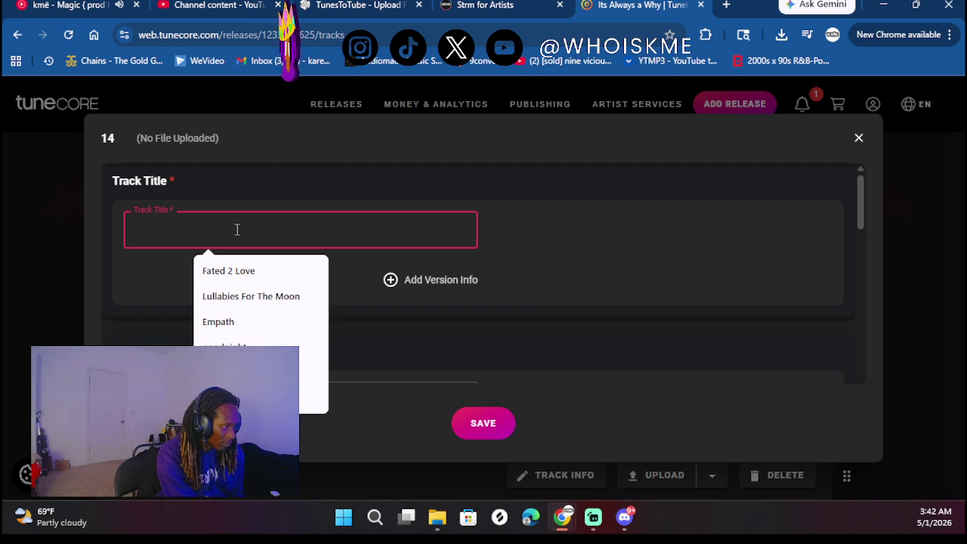
Title track 14 'Distorted Signals' and fill the songwriter from the saved suggestion
text(Disto)
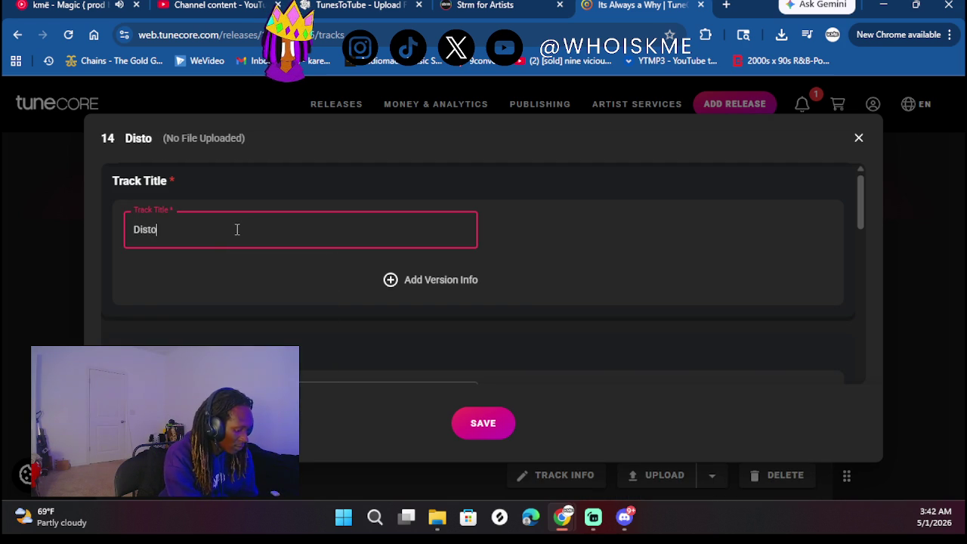
text(rted Signals)
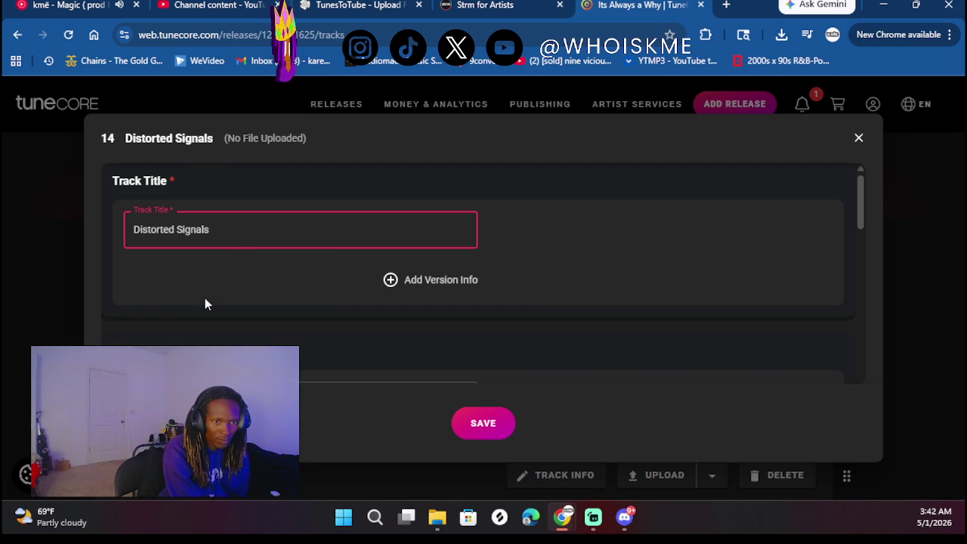
scroll(181, 283, down, 2)
click(179, 278)
click(180, 324)
scroll(210, 203, down, 1)
click(231, 291)
Credit the artist with rap as performer role and as mixing engineer
scroll(231, 297, down, 1)
scroll(231, 306, down, 2)
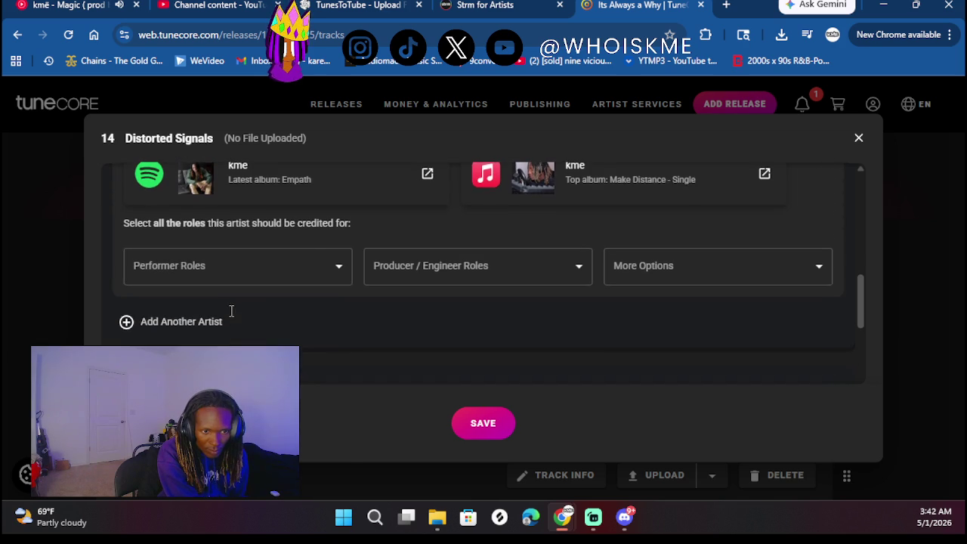
click(225, 272)
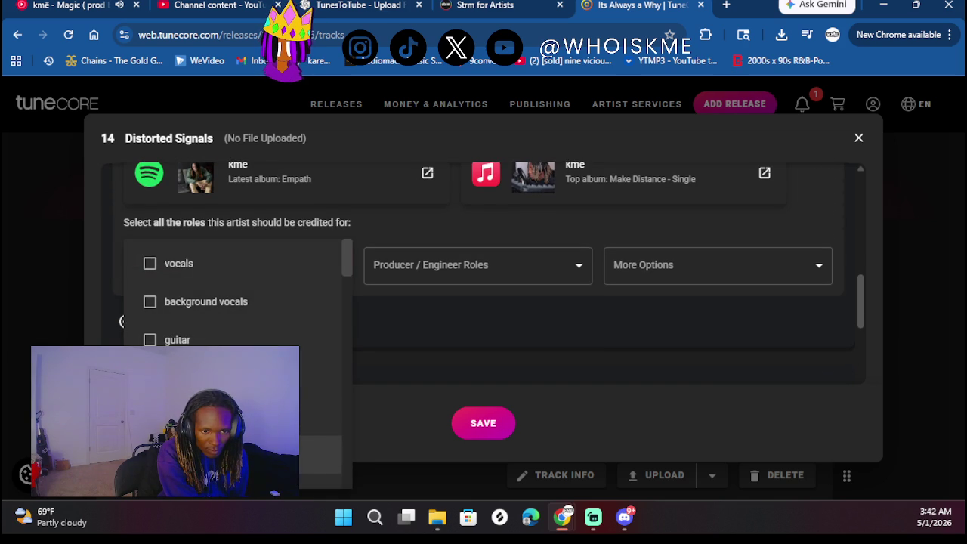
click(448, 278)
click(496, 269)
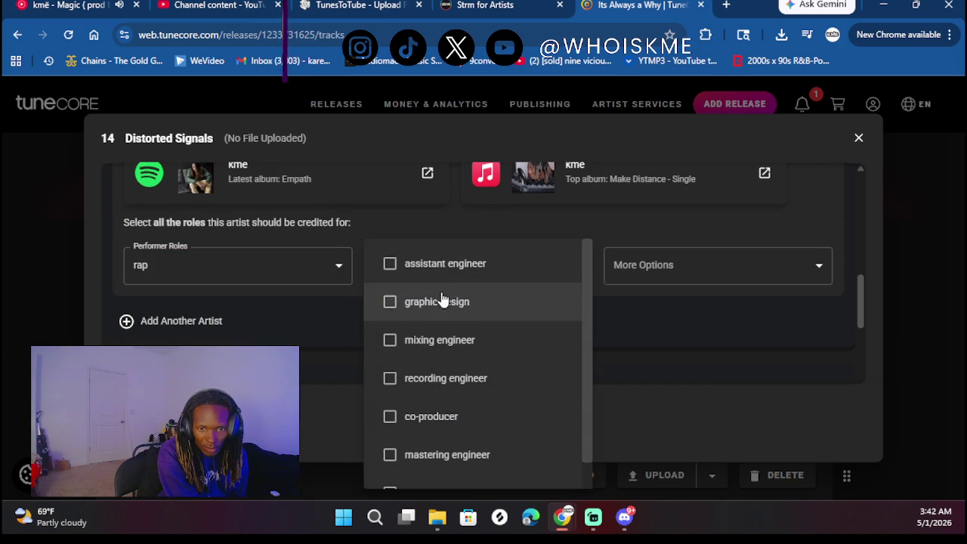
click(464, 342)
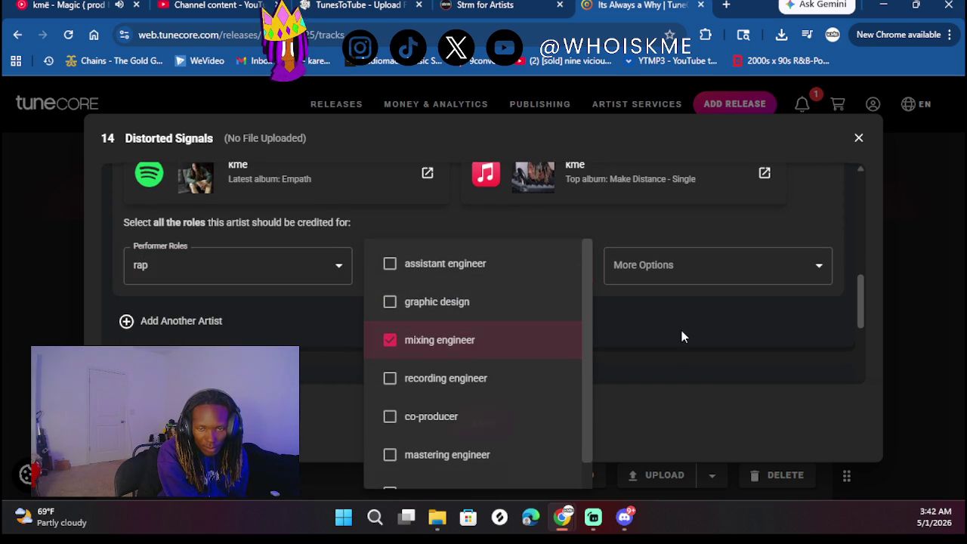
click(682, 337)
Mark the track previously released with original release date 06/14/2025
scroll(538, 307, down, 3)
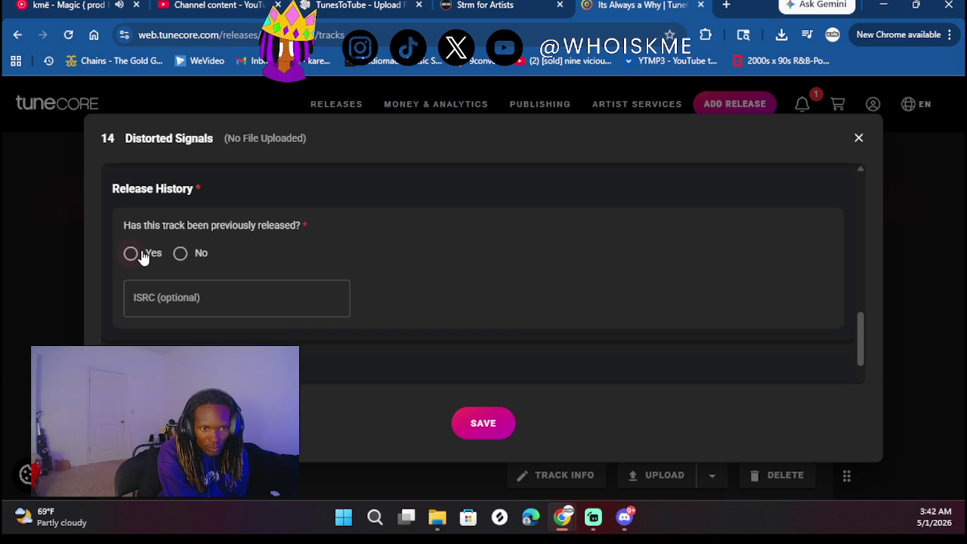
click(132, 254)
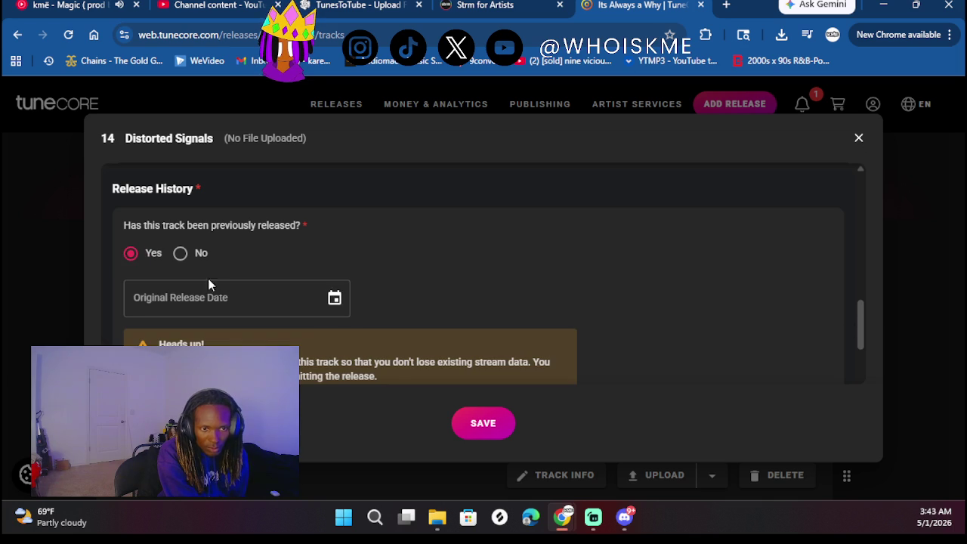
click(291, 287)
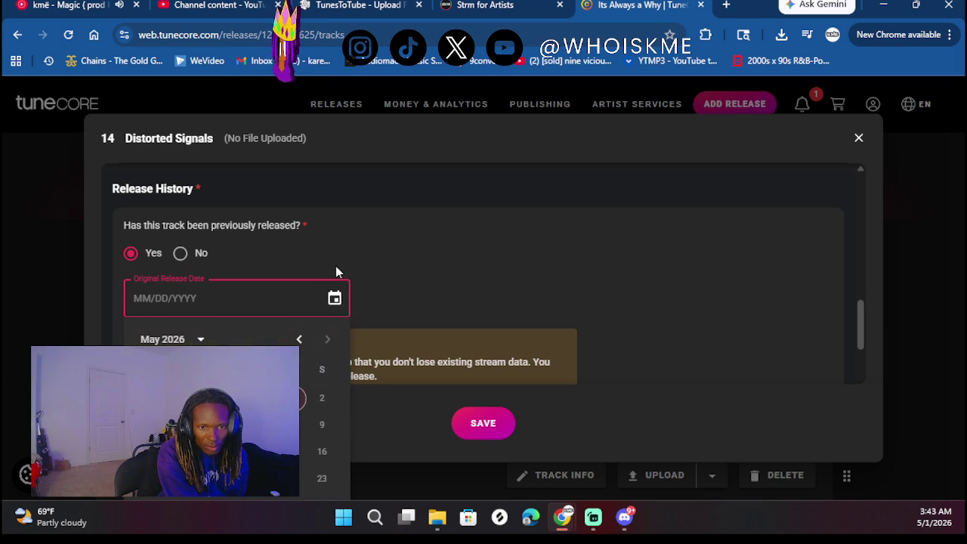
click(200, 339)
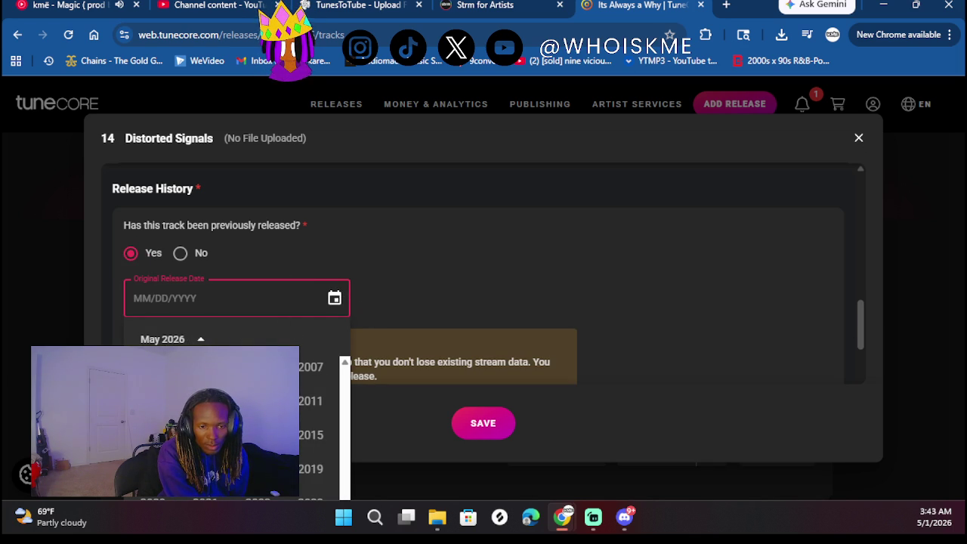
scroll(473, 314, down, 3)
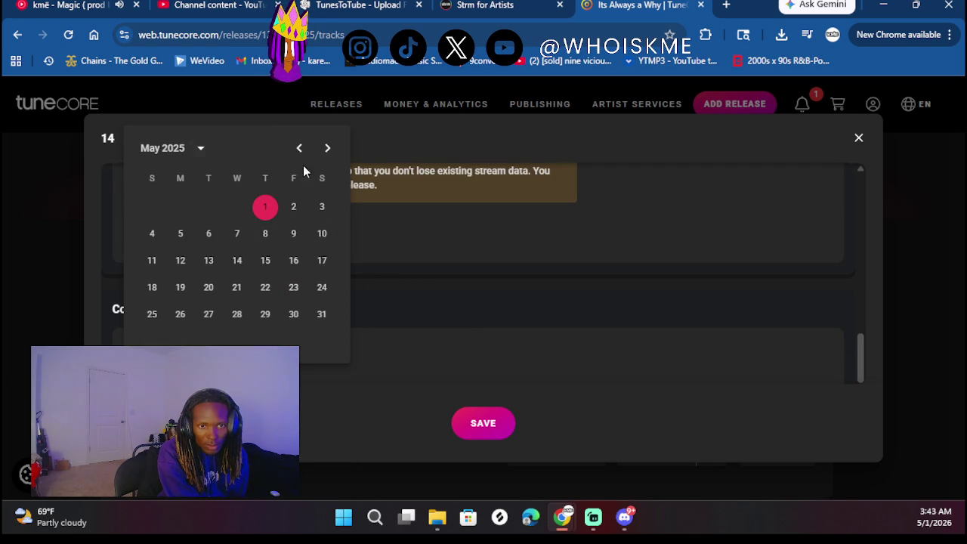
click(327, 148)
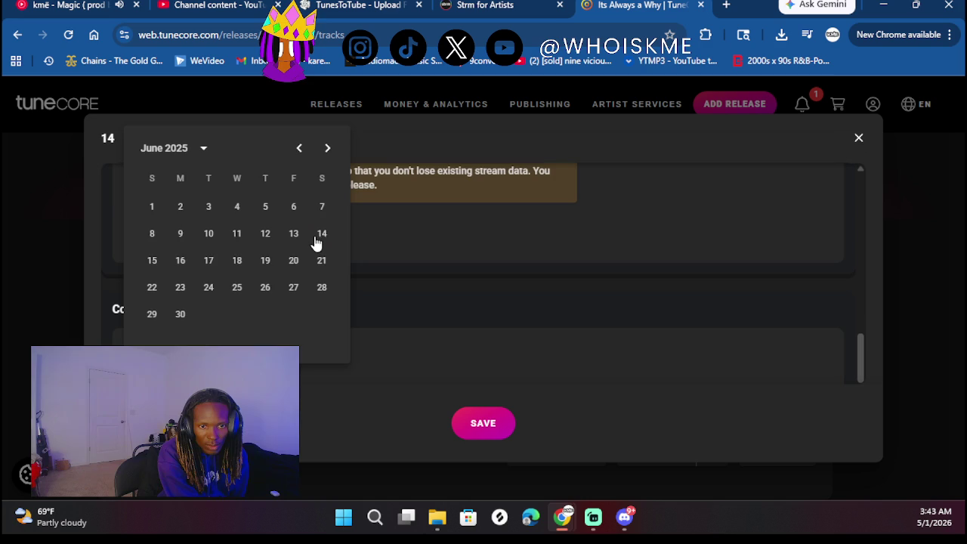
click(322, 236)
Paste the track's ISRC into the ISRC field
scroll(409, 291, down, 1)
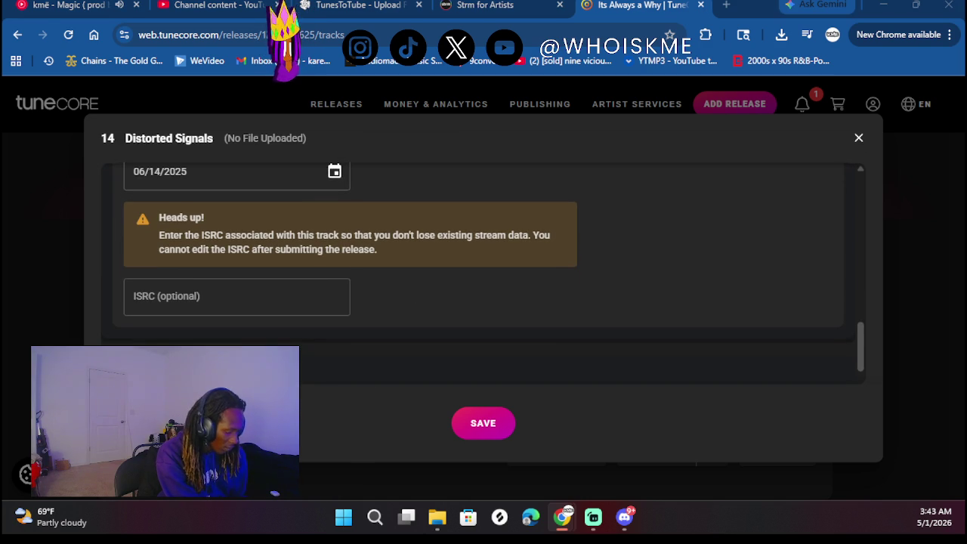
click(193, 291)
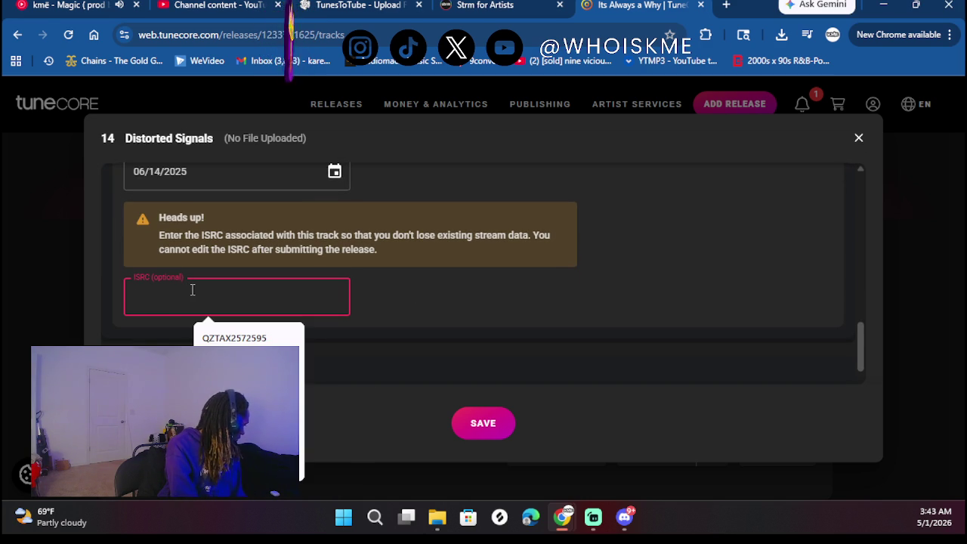
text(QZTAX2572599)
click(510, 318)
scroll(509, 318, up, 3)
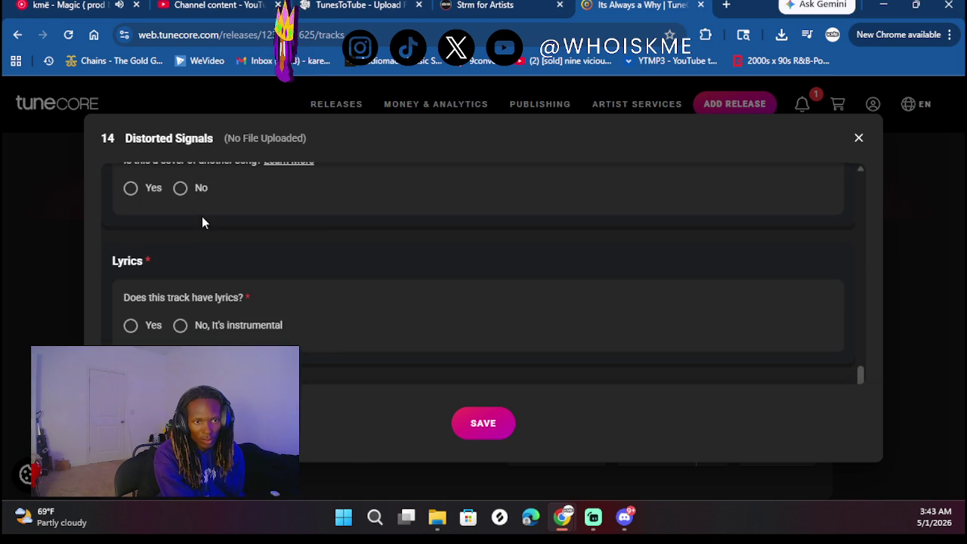
scroll(227, 235, up, 1)
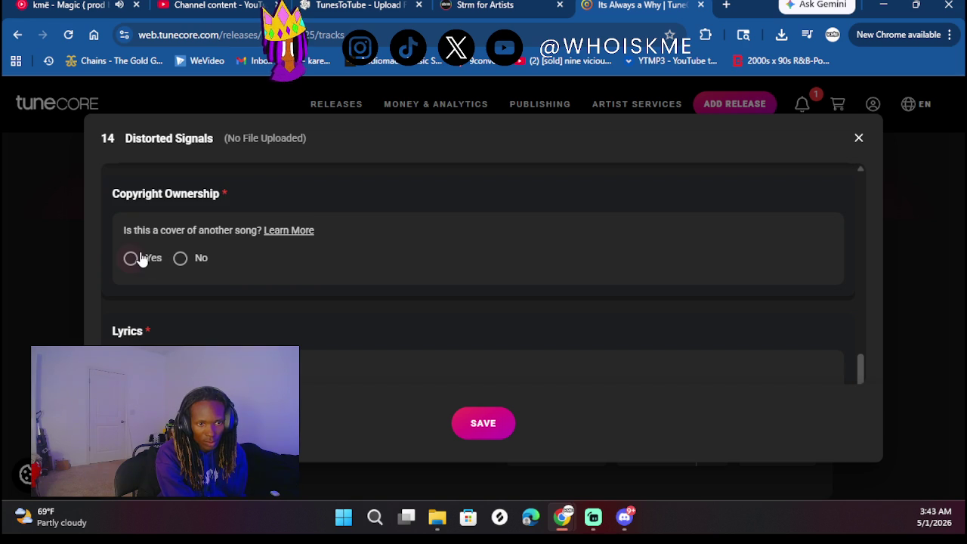
Mark the song not a cover with explicit lyrics and save track 14's info
click(180, 260)
scroll(271, 278, down, 2)
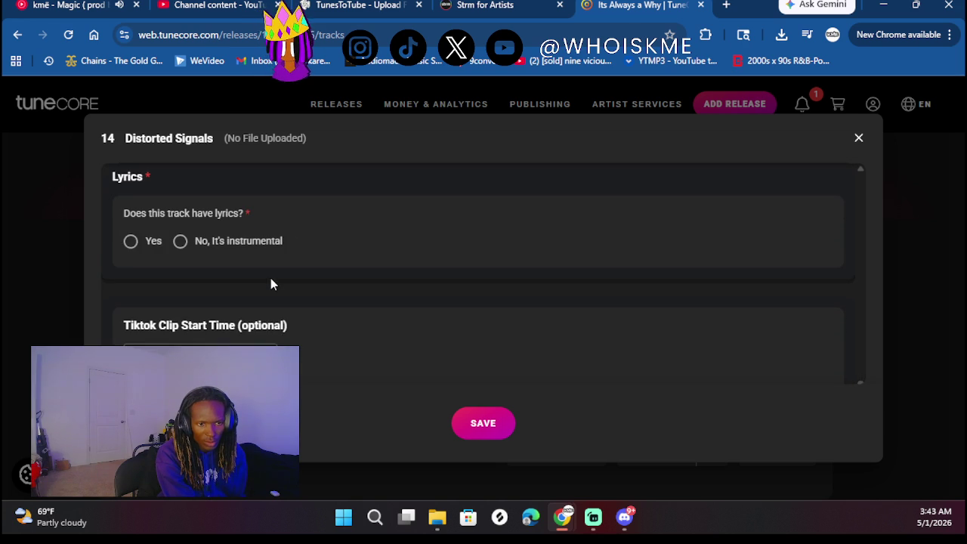
click(131, 242)
scroll(274, 294, down, 3)
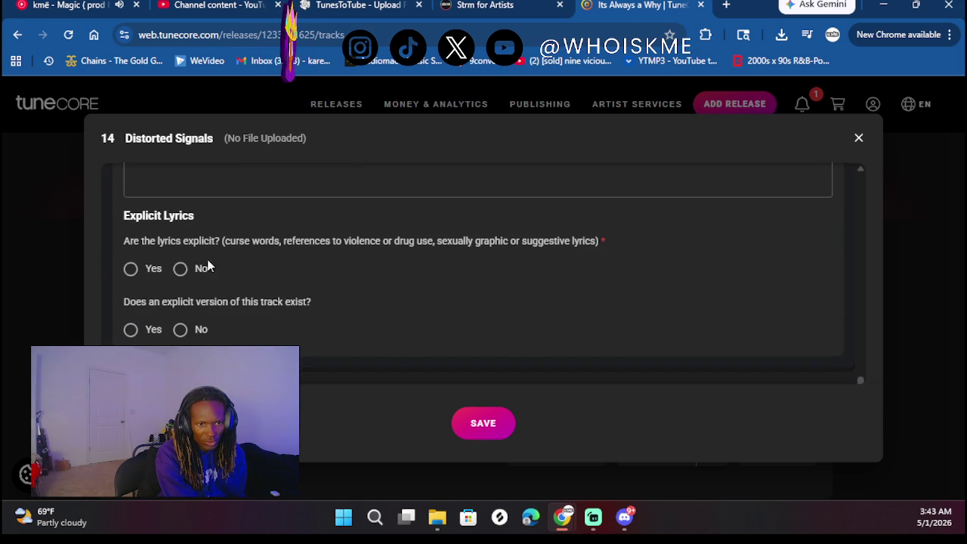
click(151, 269)
scroll(343, 310, down, 1)
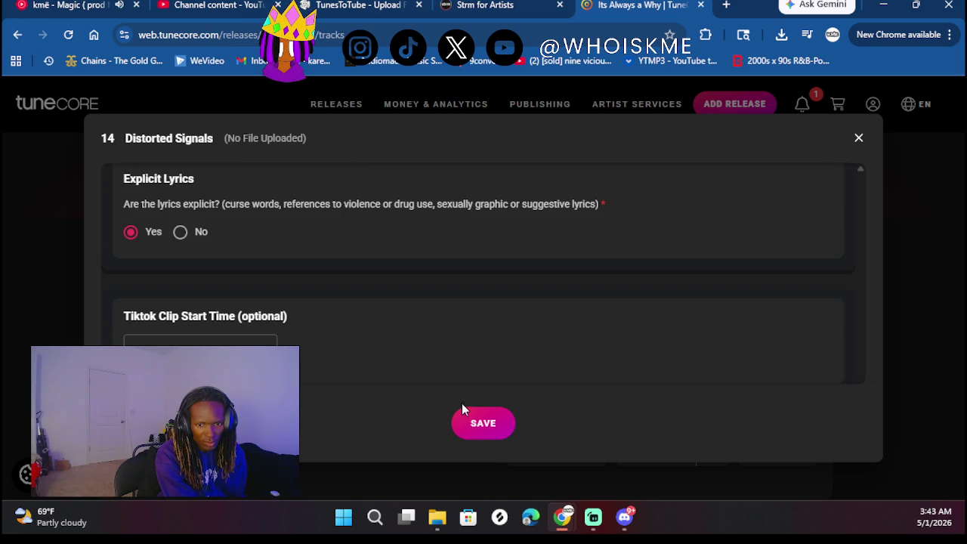
click(481, 423)
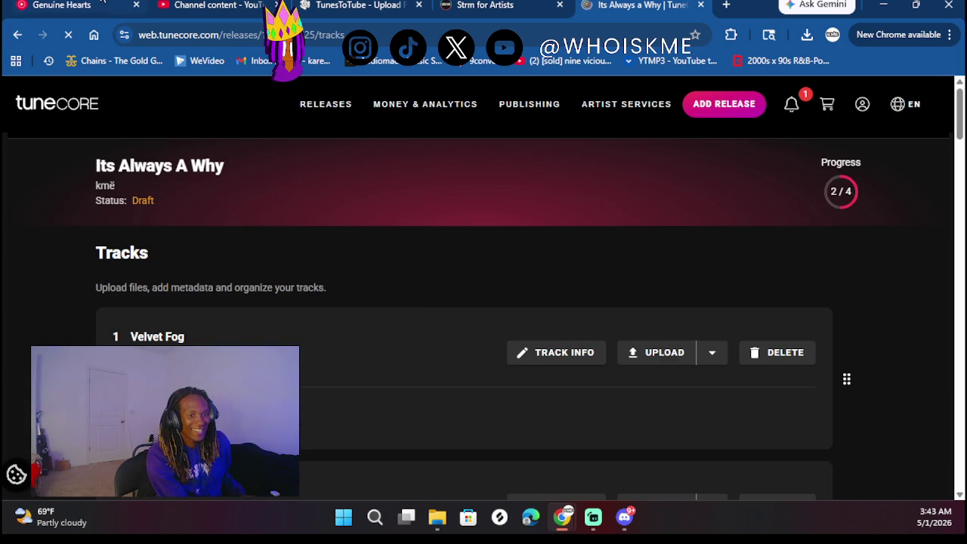
Glance at the YouTube Music playlist, then return to the release's track list
click(57, 4)
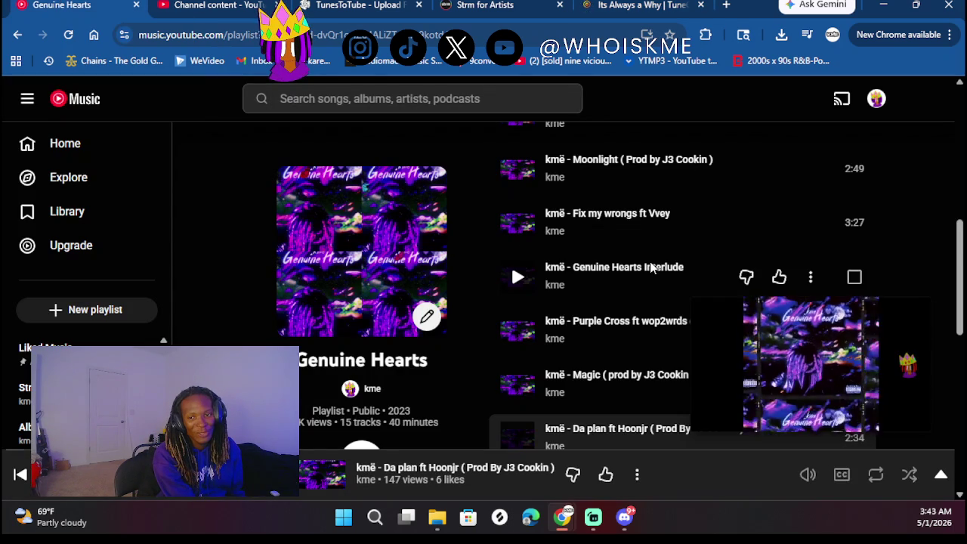
scroll(651, 266, down, 2)
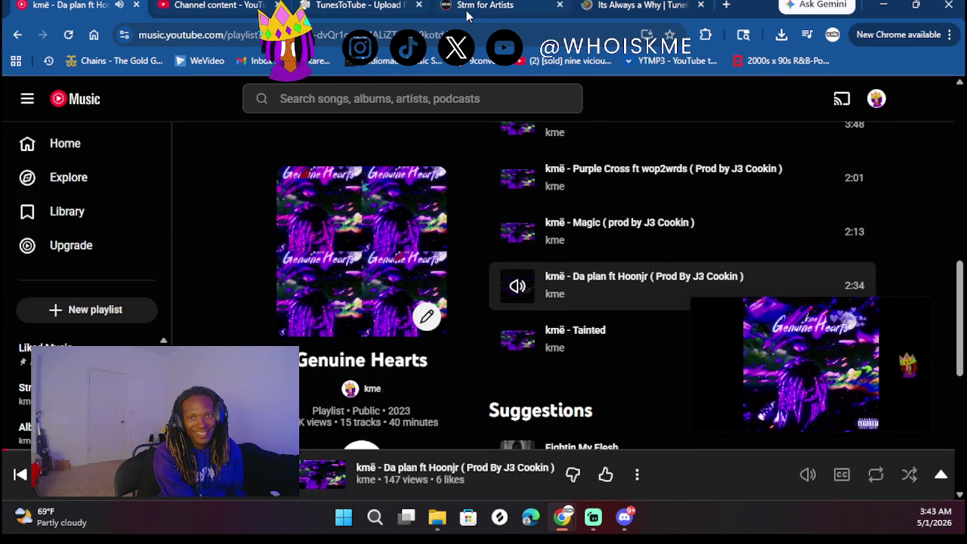
click(616, 4)
scroll(483, 302, down, 10)
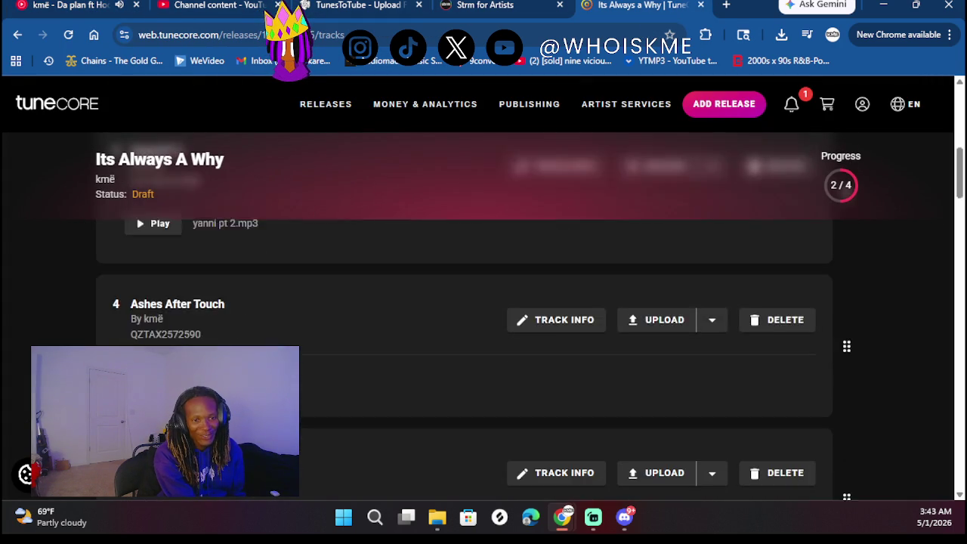
scroll(483, 317, down, 10)
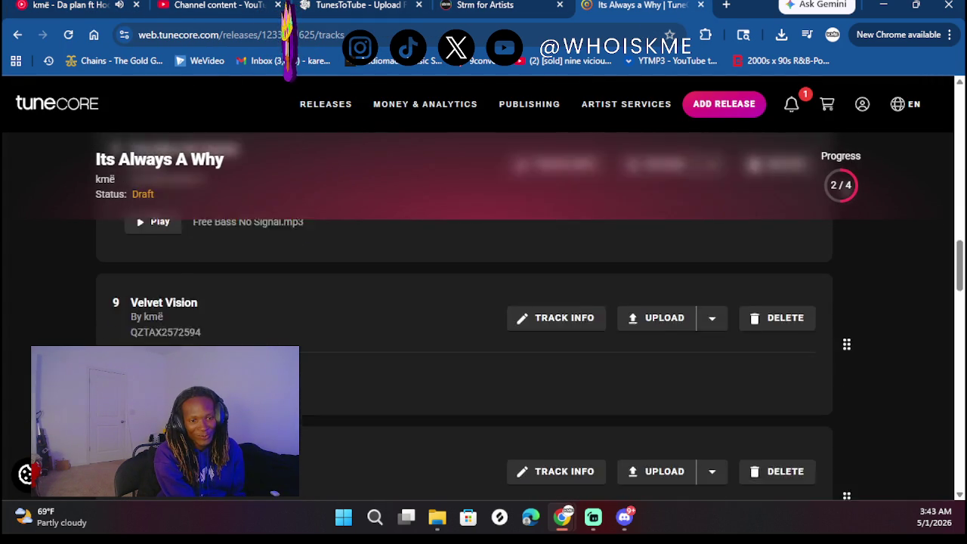
scroll(483, 317, down, 6)
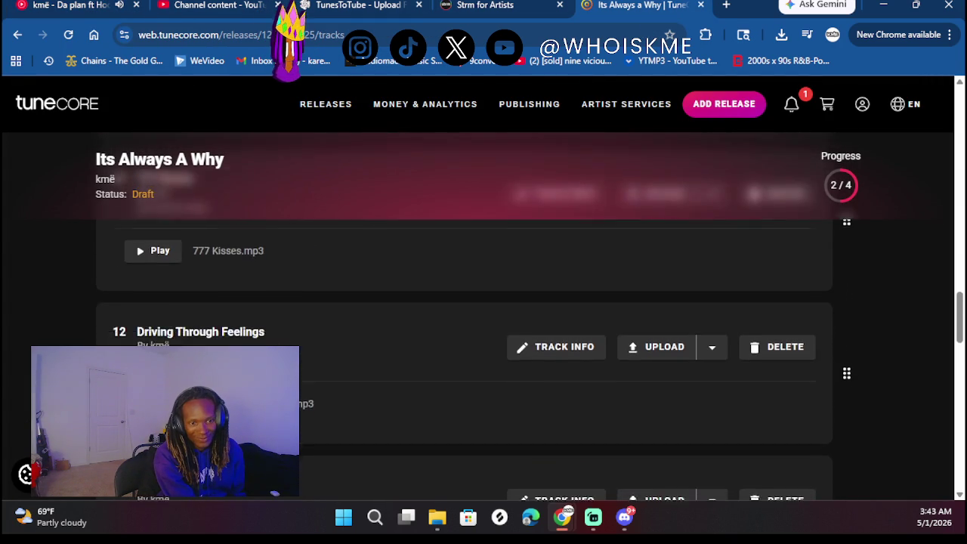
scroll(495, 296, down, 2)
scroll(494, 296, up, 1)
Upload Distorted Signals as stereo audio to track 14, then bring up track 15's form
click(669, 338)
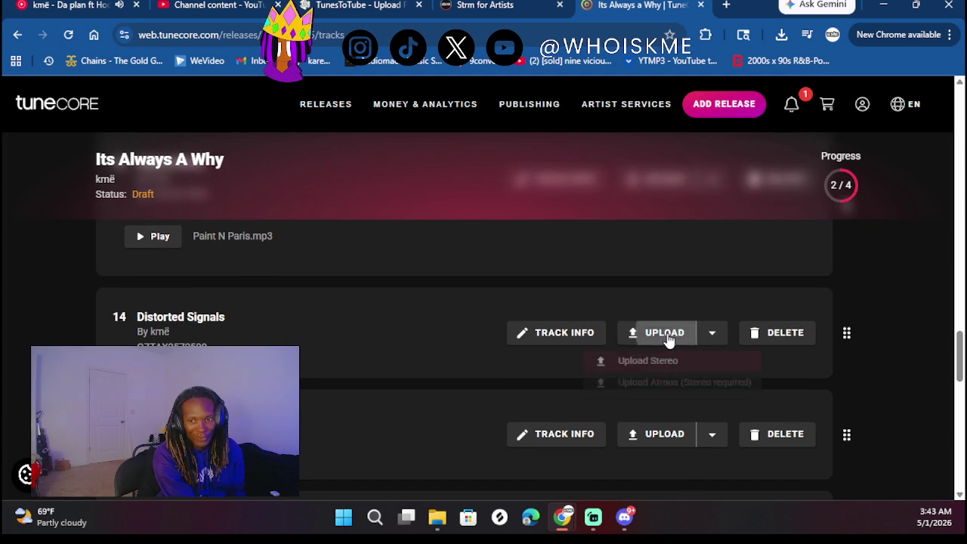
click(602, 364)
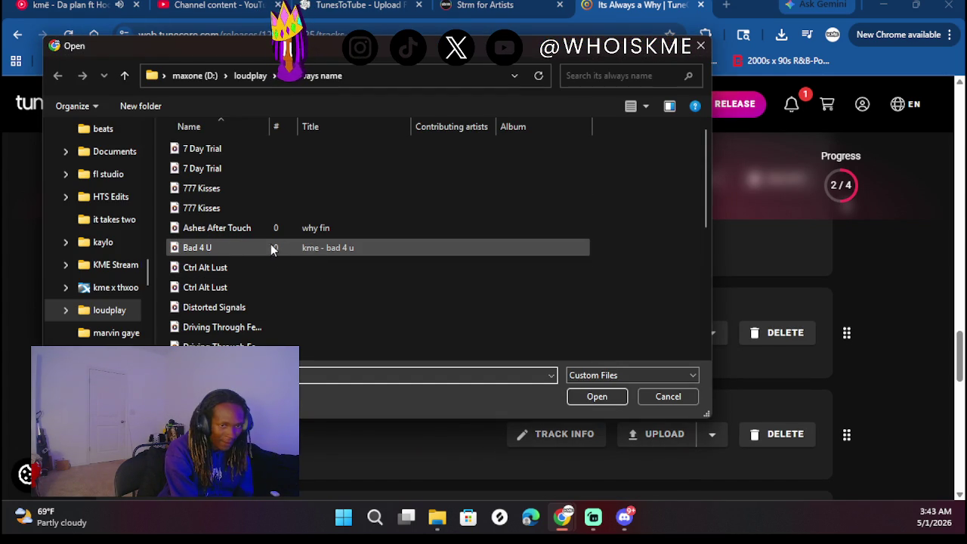
scroll(278, 256, down, 1)
double_click(214, 244)
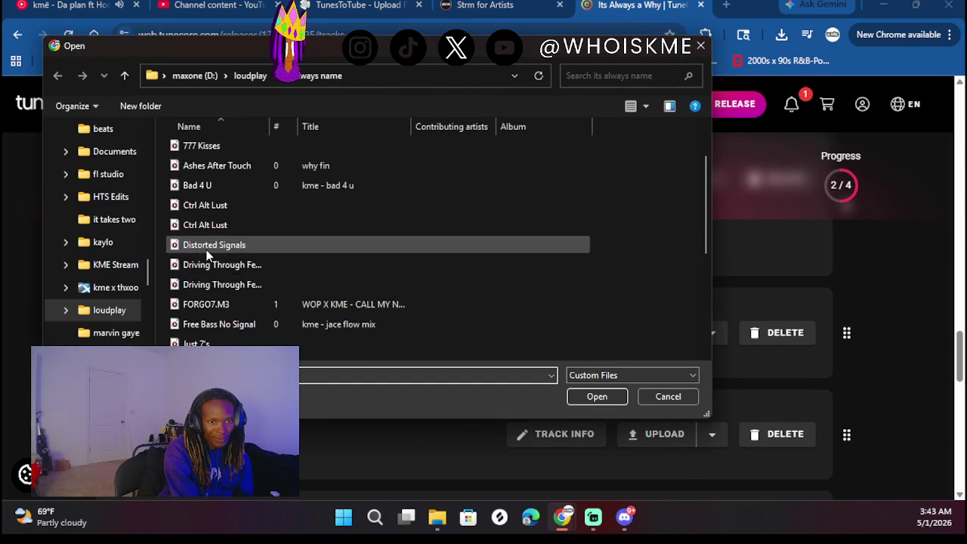
scroll(368, 389, down, 2)
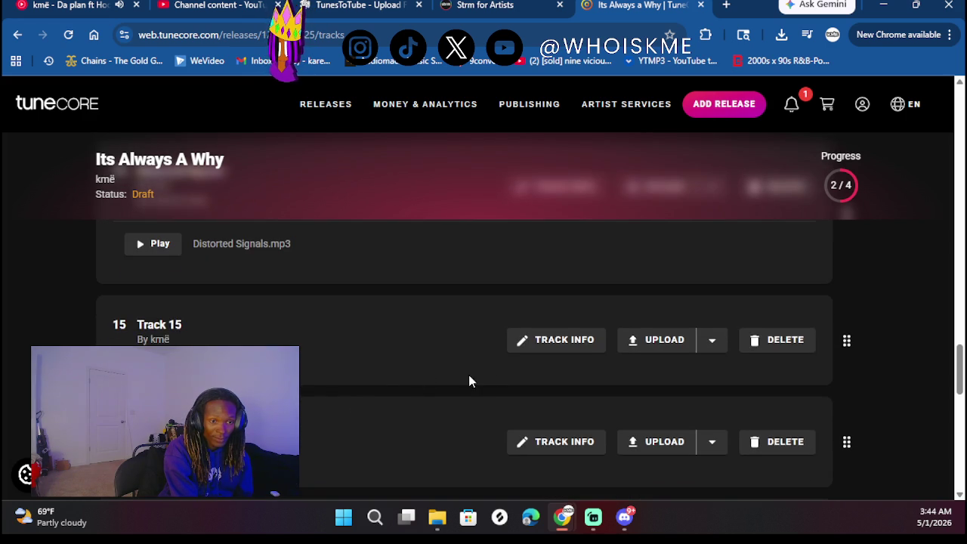
click(546, 423)
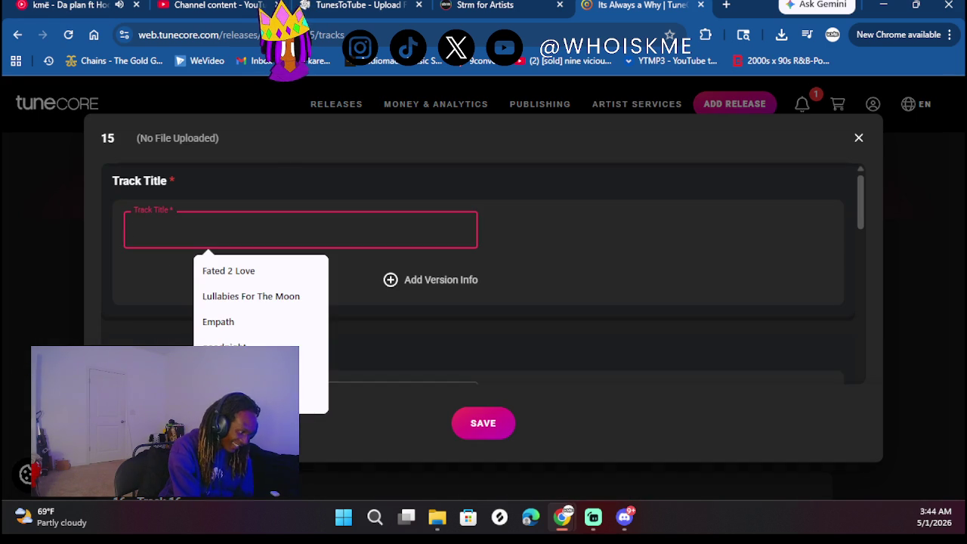
Title track 15 '7 Day Trial' and fill the songwriter from the suggestions
text(7 Day Trial)
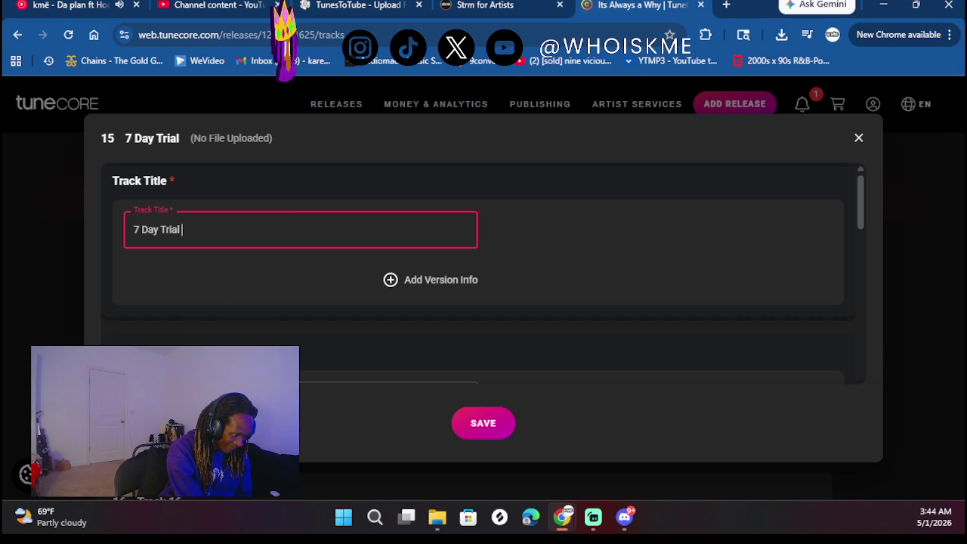
scroll(335, 283, down, 5)
scroll(336, 283, up, 1)
click(295, 257)
click(174, 295)
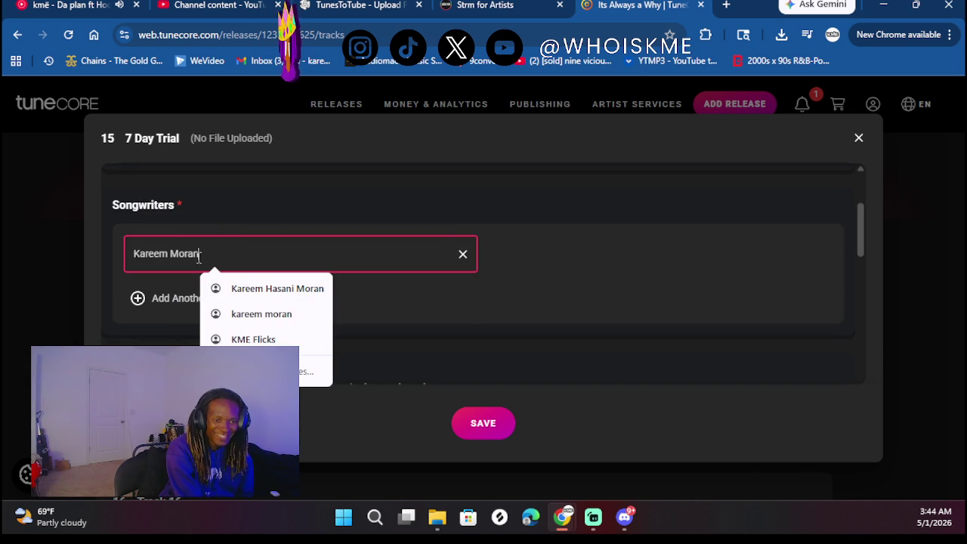
click(298, 180)
Credit rap as performer and mixing engineer roles, and mark the track previously released
scroll(255, 252, down, 5)
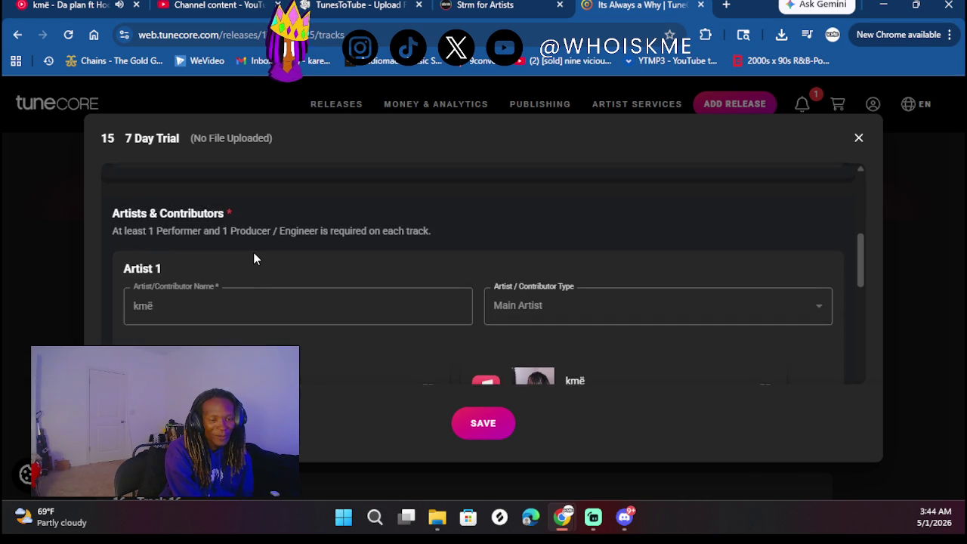
scroll(253, 258, down, 2)
click(254, 209)
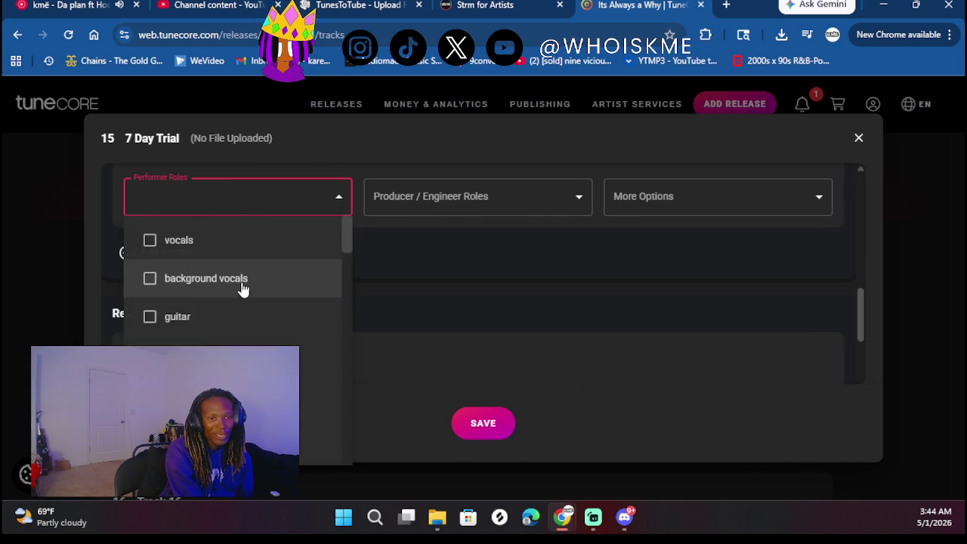
text(rap)
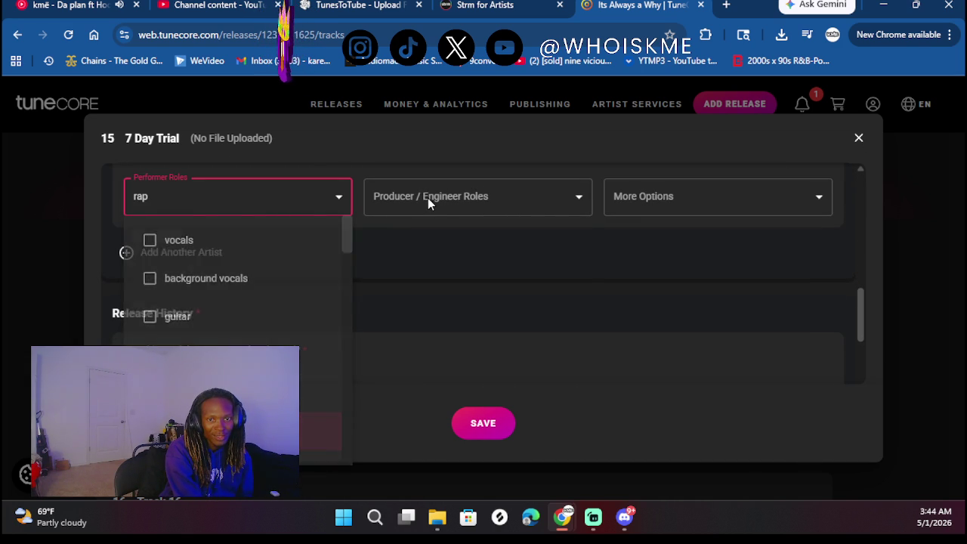
click(429, 199)
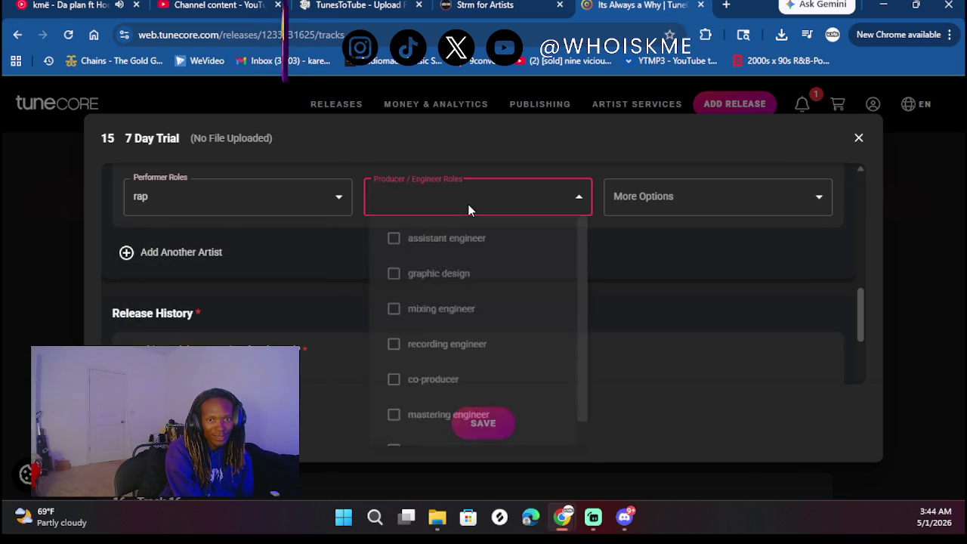
click(414, 327)
click(631, 286)
scroll(459, 329, down, 1)
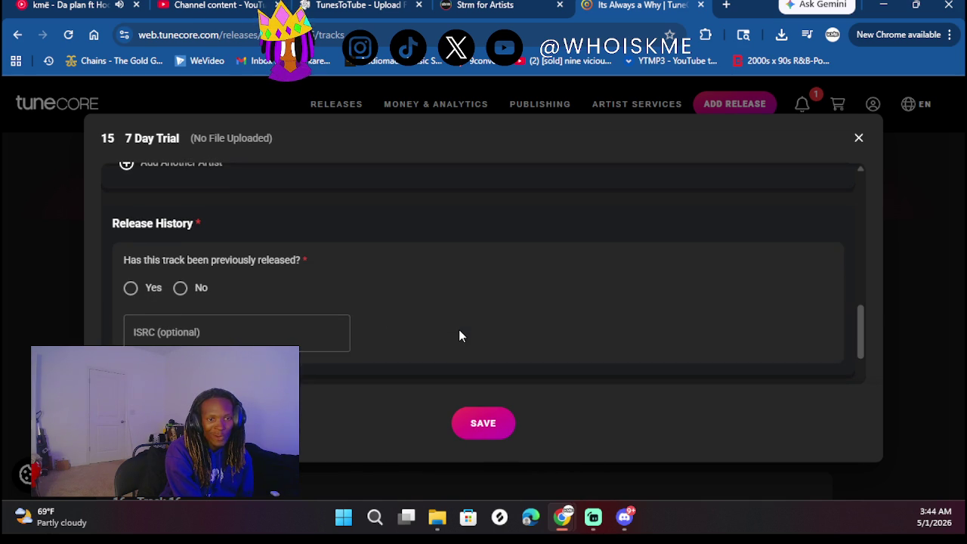
click(132, 287)
Set the original release date to June 14, 2025
scroll(337, 238, down, 1)
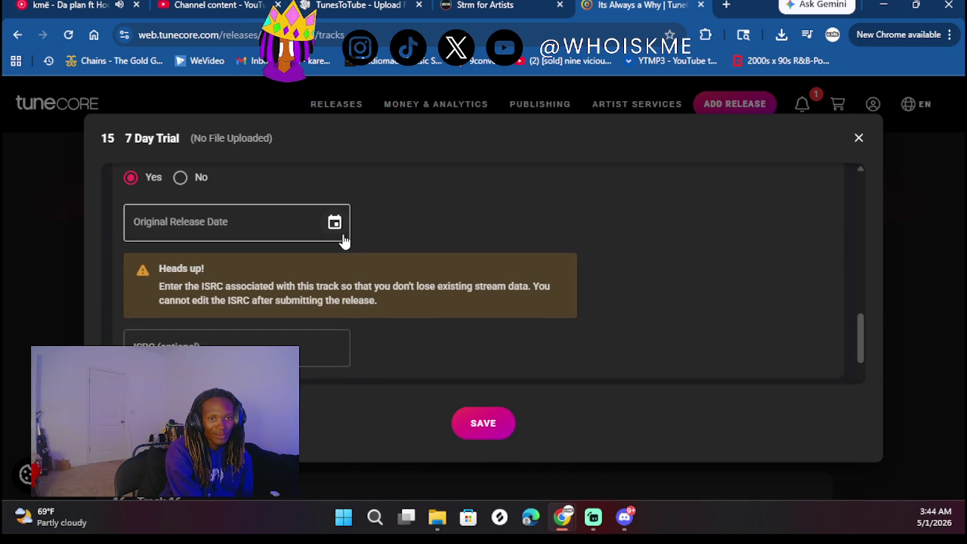
click(336, 224)
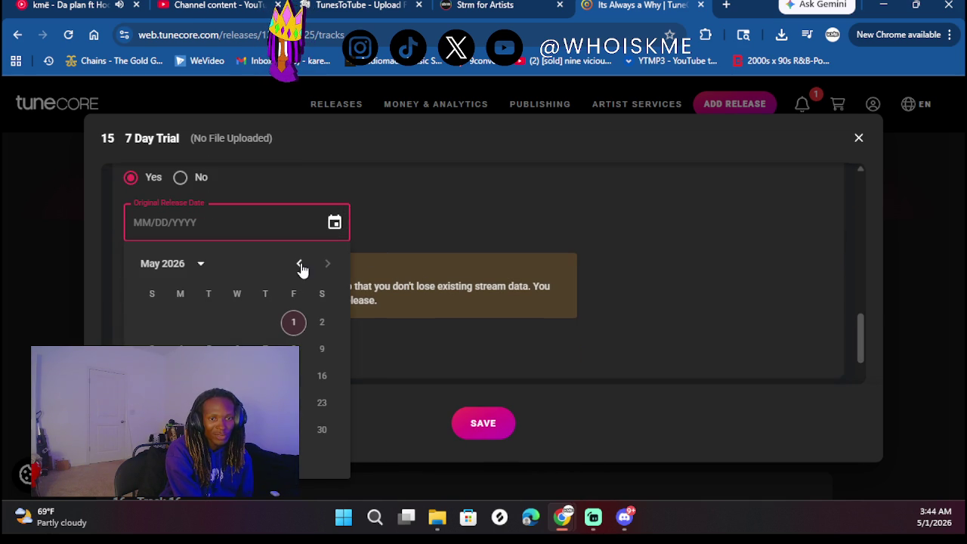
click(200, 263)
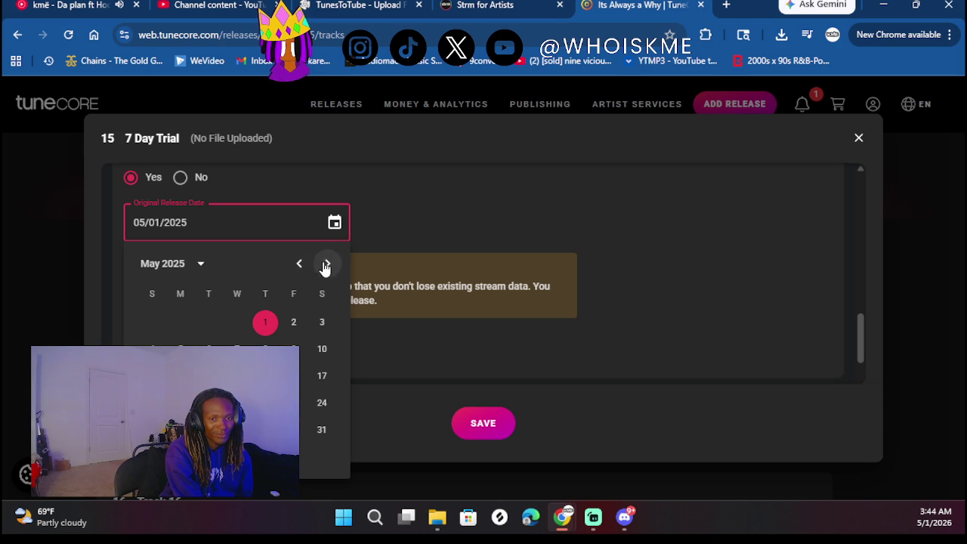
click(327, 263)
click(321, 351)
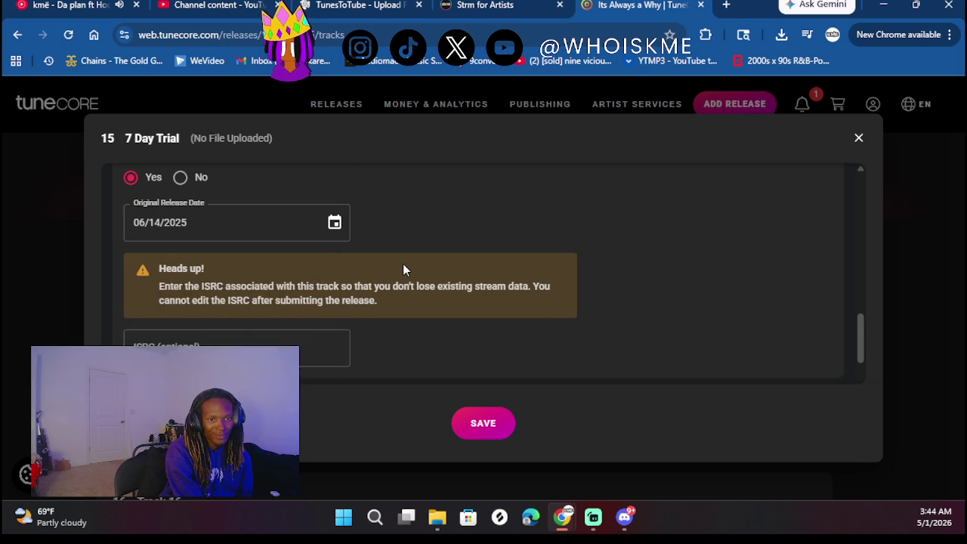
scroll(403, 266, down, 1)
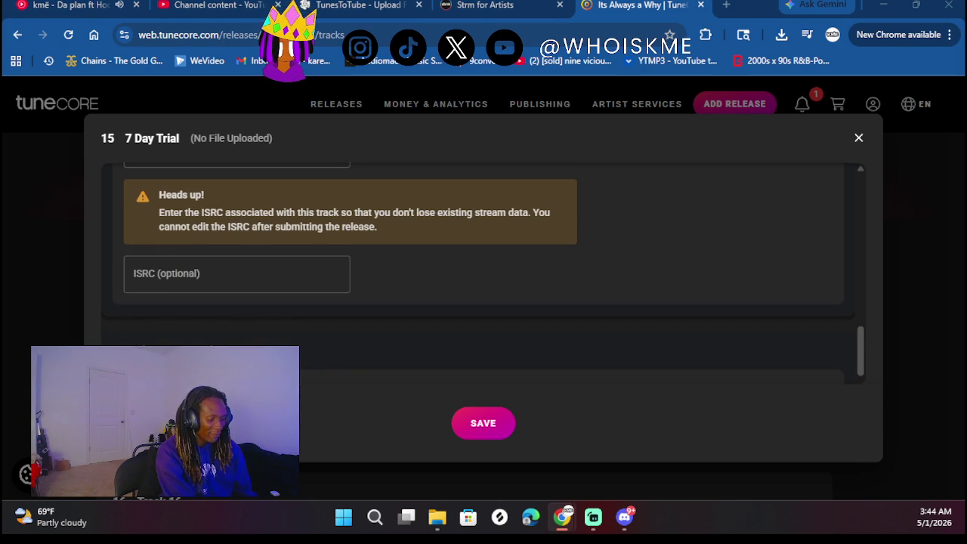
Enter ISRC QZTAX2572600 for the track
click(236, 271)
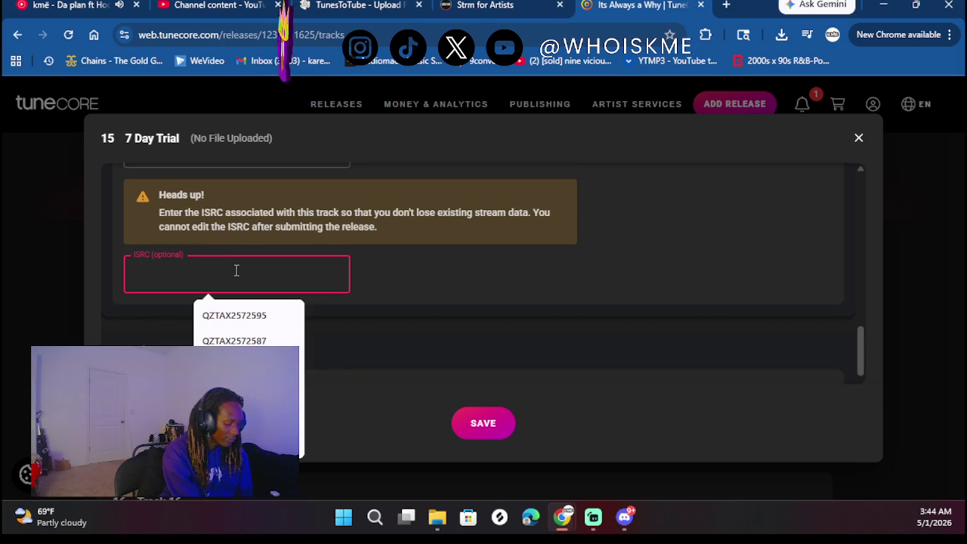
text(QZTAX2572600)
scroll(425, 326, down, 5)
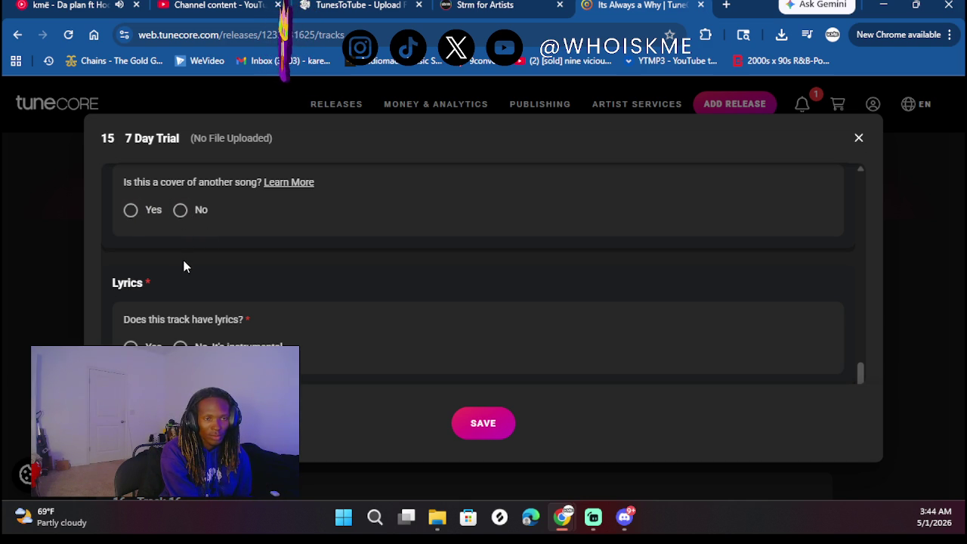
scroll(183, 266, up, 1)
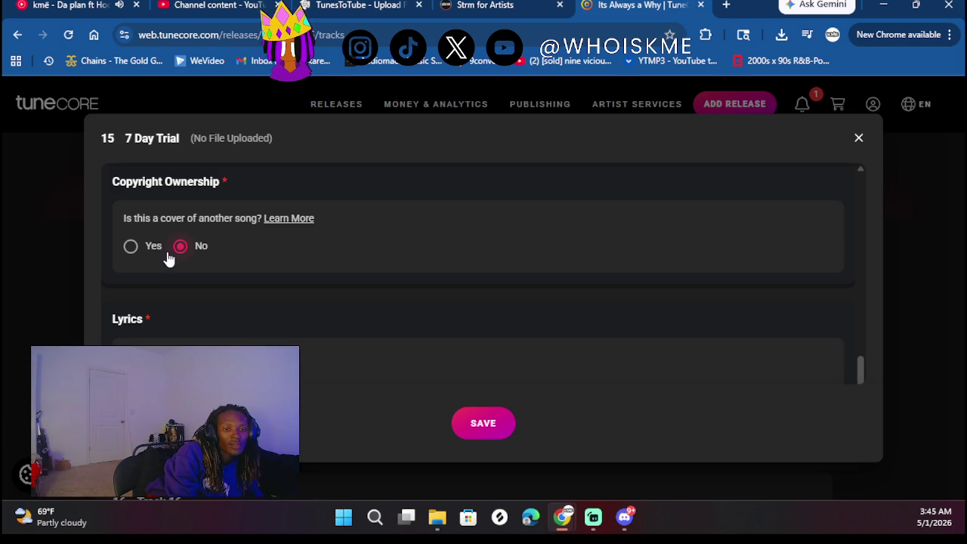
scroll(262, 306, down, 2)
Mark the track as having explicit lyrics and save the 7 Day Trial details
click(148, 269)
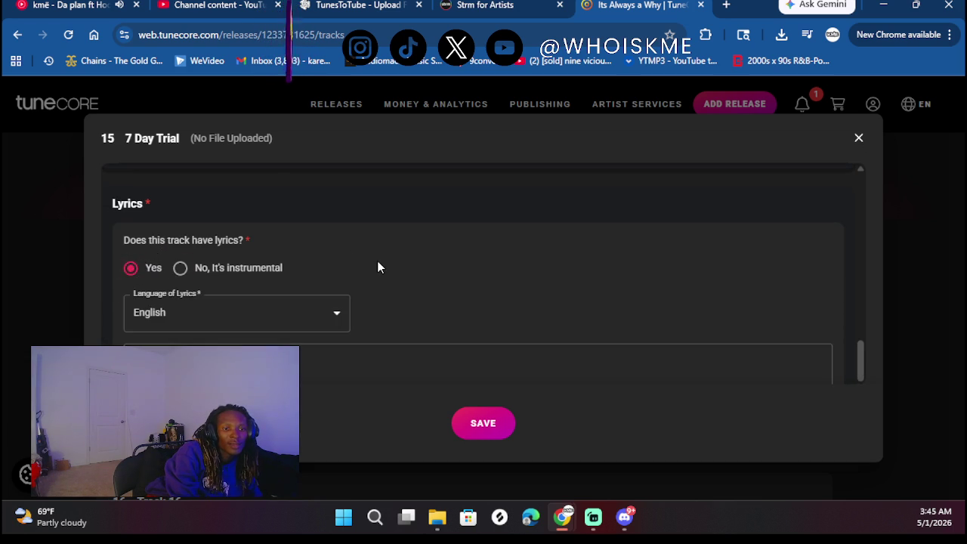
scroll(377, 260, down, 3)
scroll(230, 202, down, 2)
scroll(230, 201, up, 1)
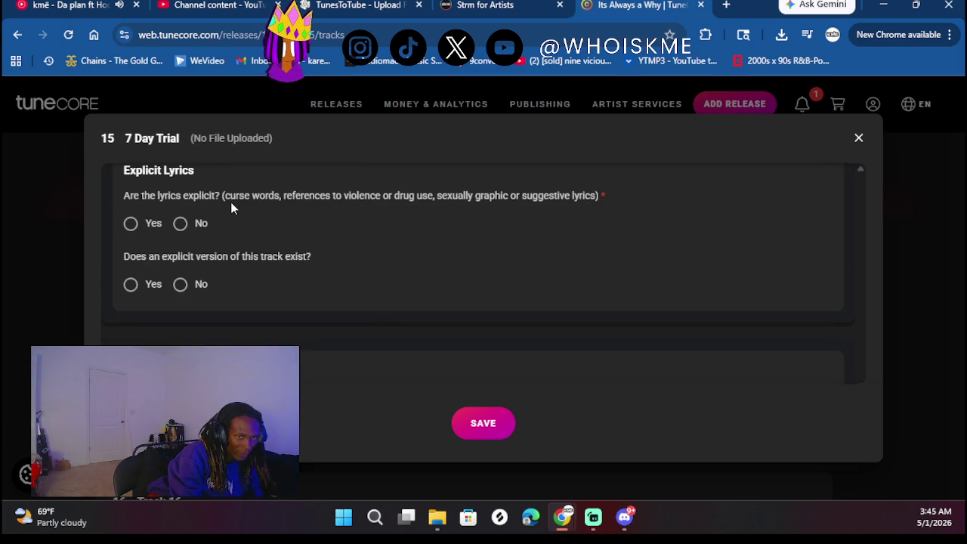
right_click(180, 228)
click(129, 224)
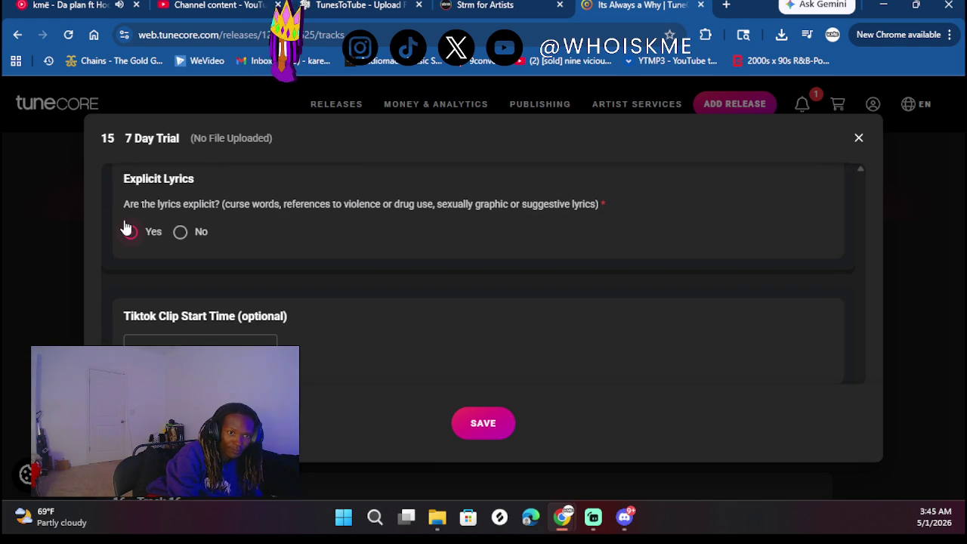
click(485, 433)
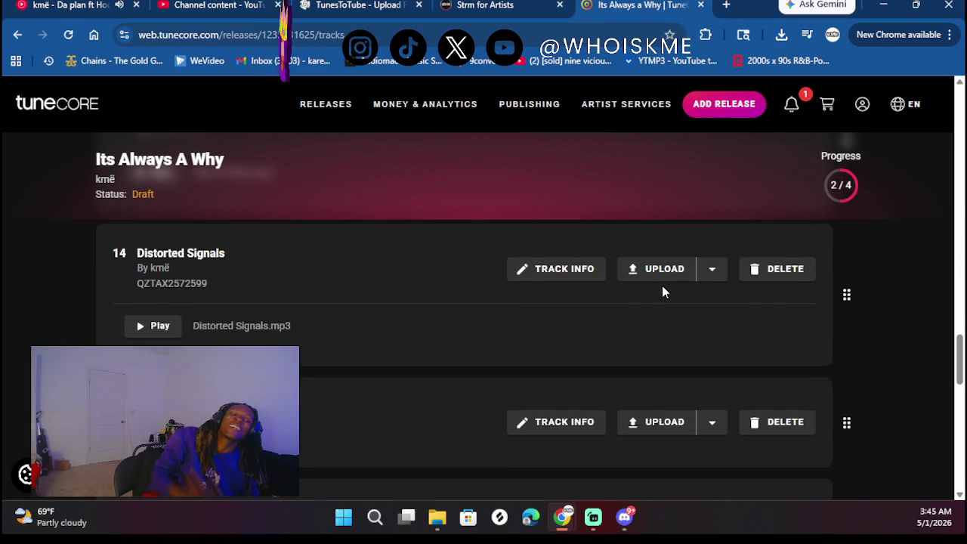
Upload 7 Day Trial as a stereo audio file to track 15
scroll(662, 286, up, 2)
right_click(659, 384)
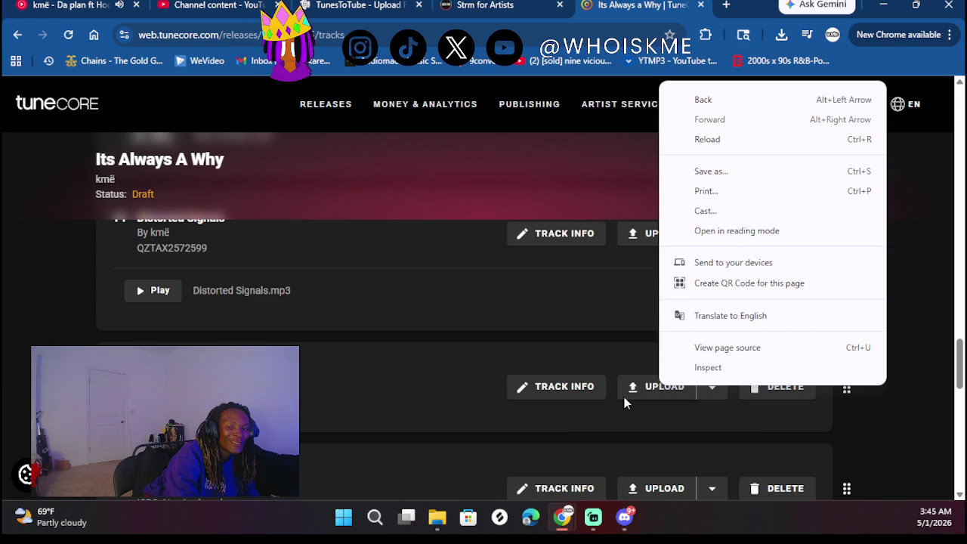
click(661, 392)
click(661, 393)
click(618, 418)
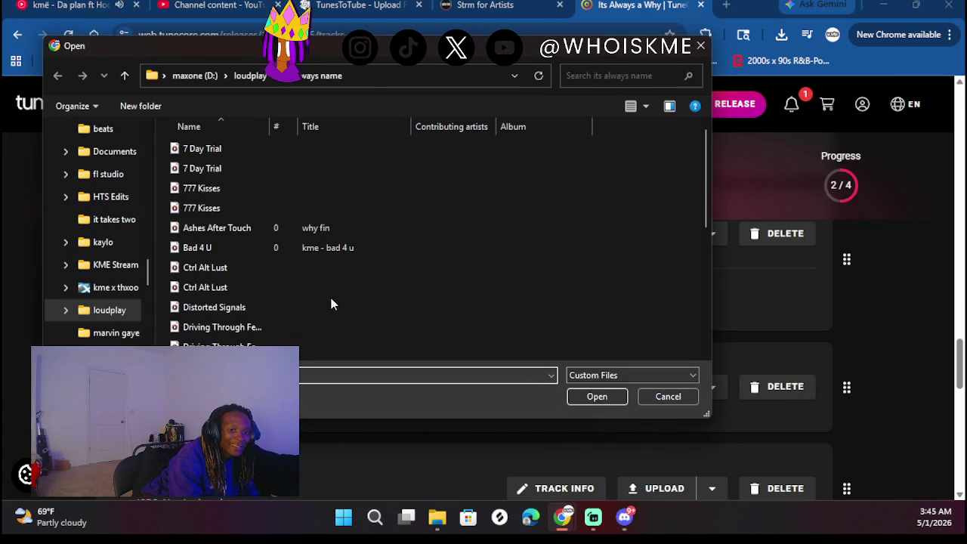
scroll(298, 313, down, 4)
scroll(298, 313, down, 1)
scroll(275, 254, up, 5)
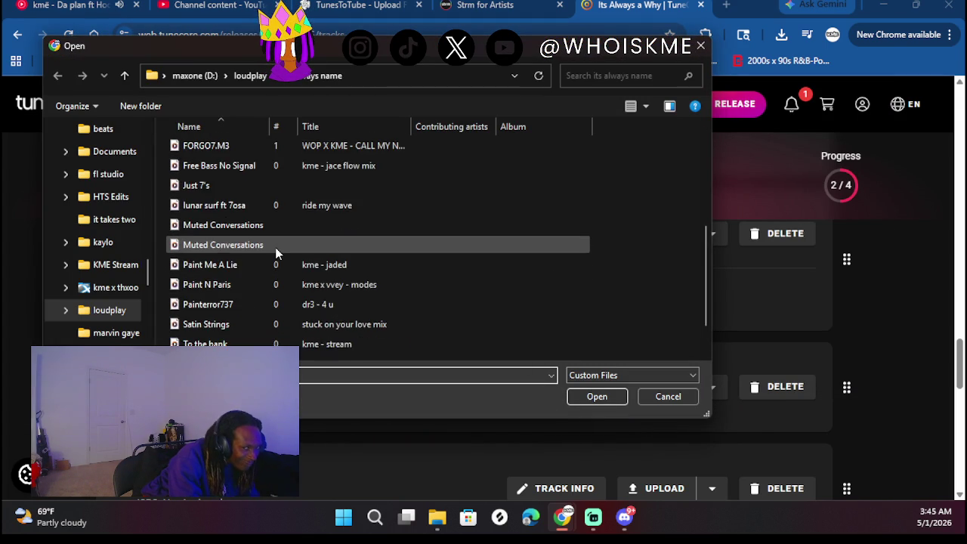
double_click(215, 169)
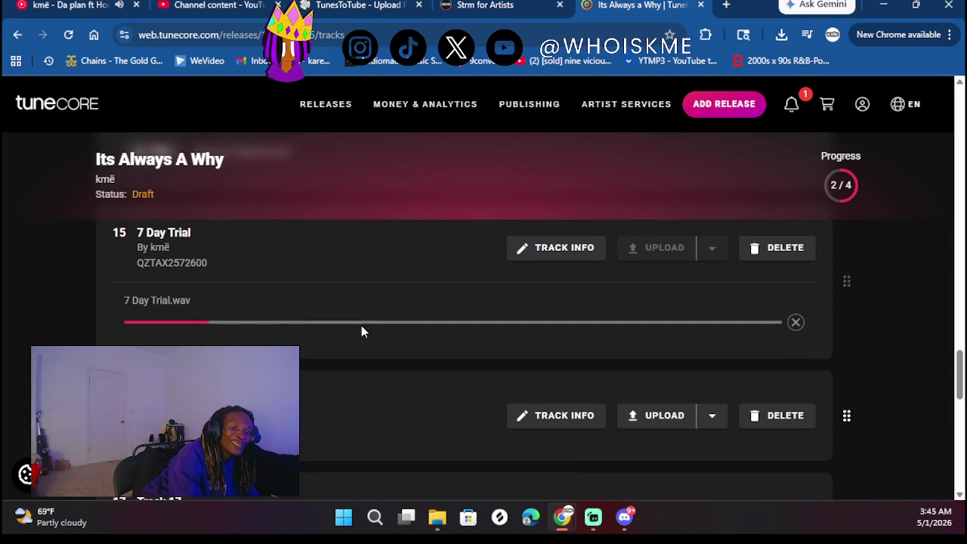
Open track 16's details form and begin typing its title, 'CTRL ALT Lu'
click(532, 415)
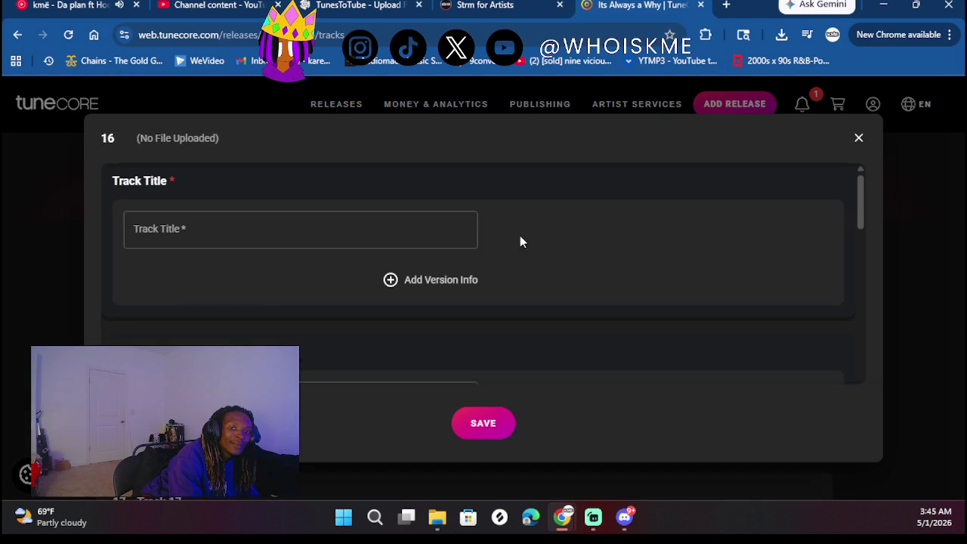
click(393, 232)
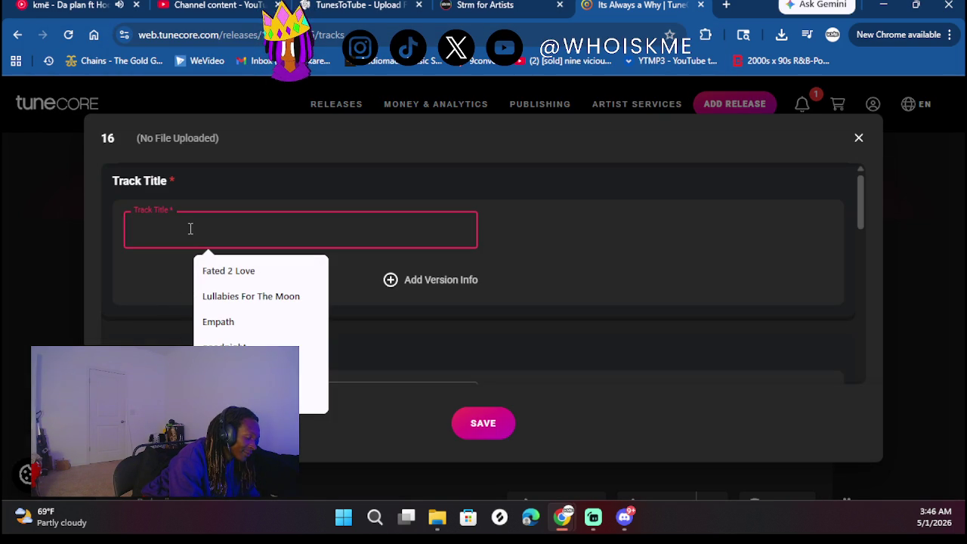
text(Ctr)
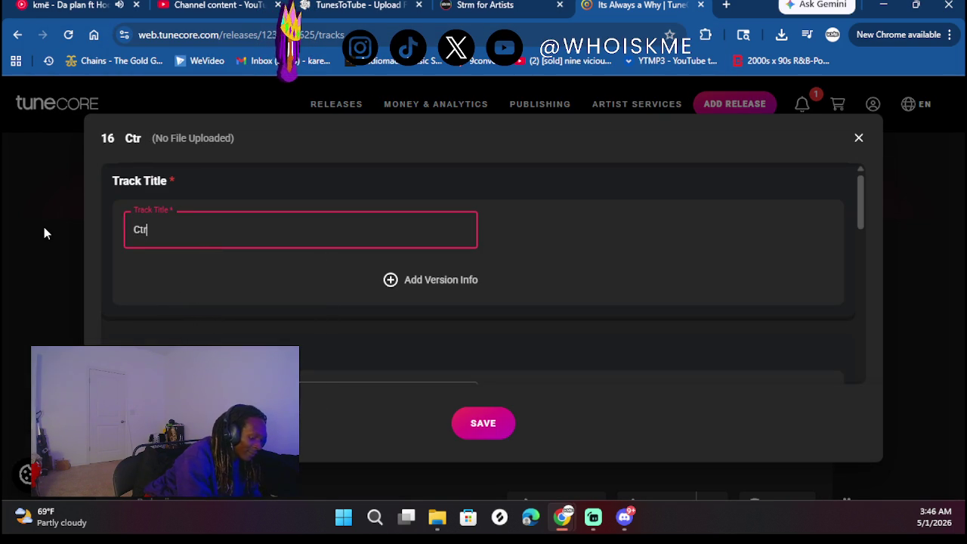
key(BackSpace)
key(BackSpace)
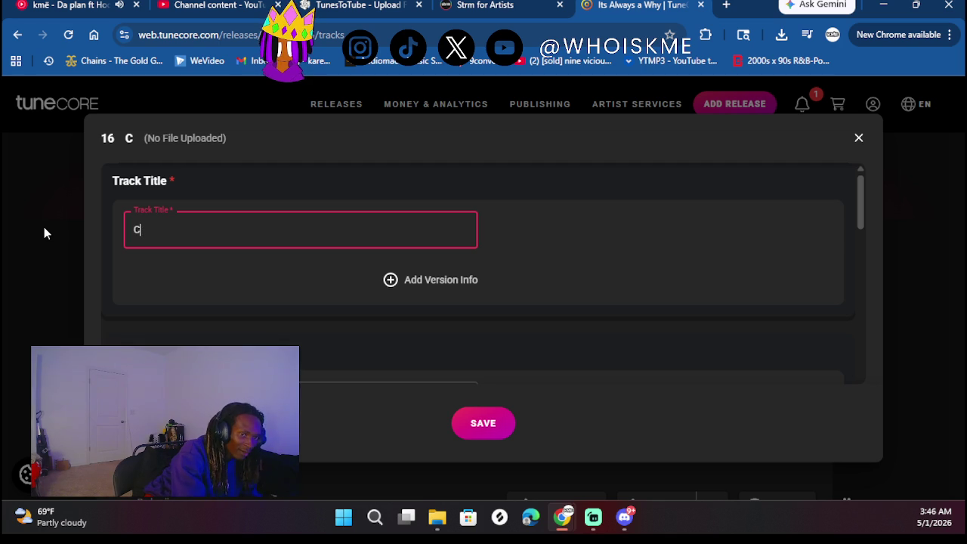
text(TRL ALT )
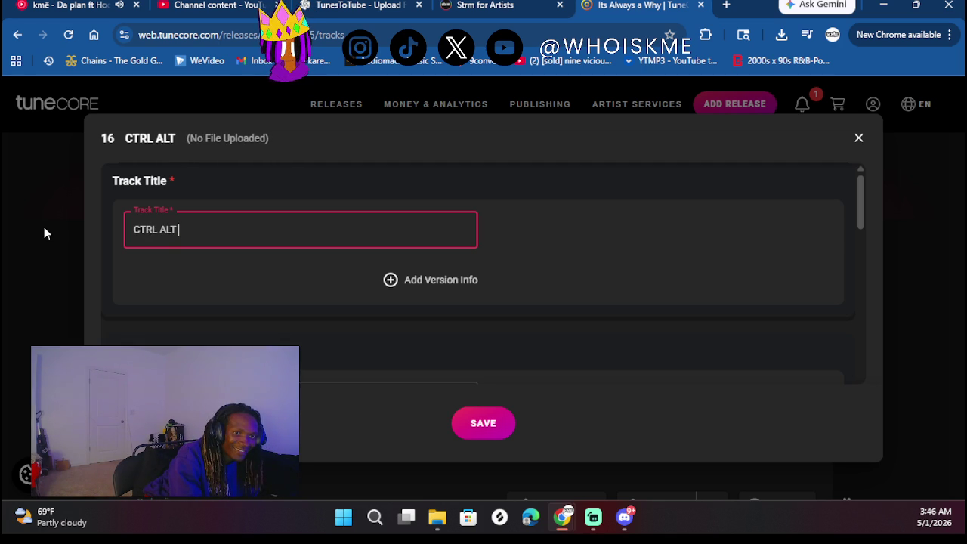
text(Lu)
Correct the title's final letters so it reads 'CTRL ALT LUST'
key(BackSpace)
text(USR)
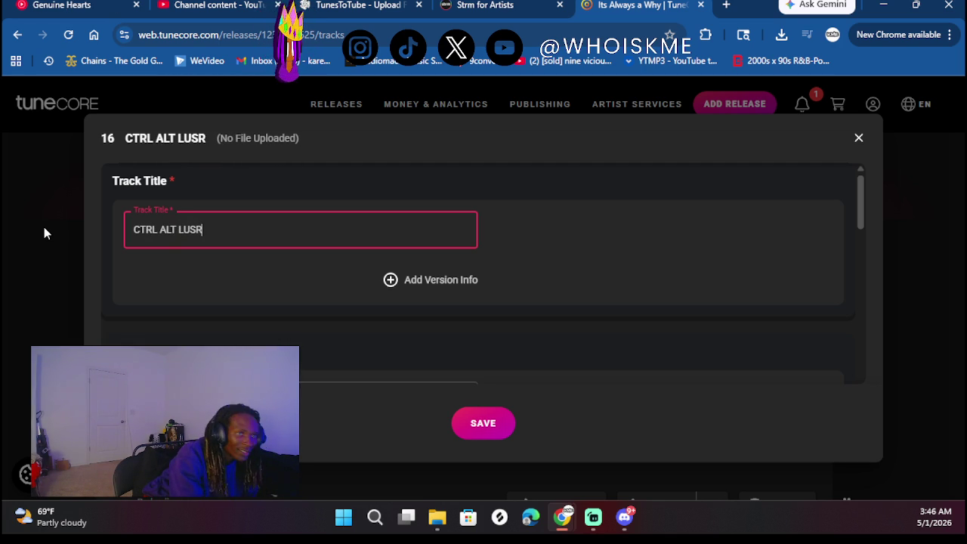
key(ctrl+1)
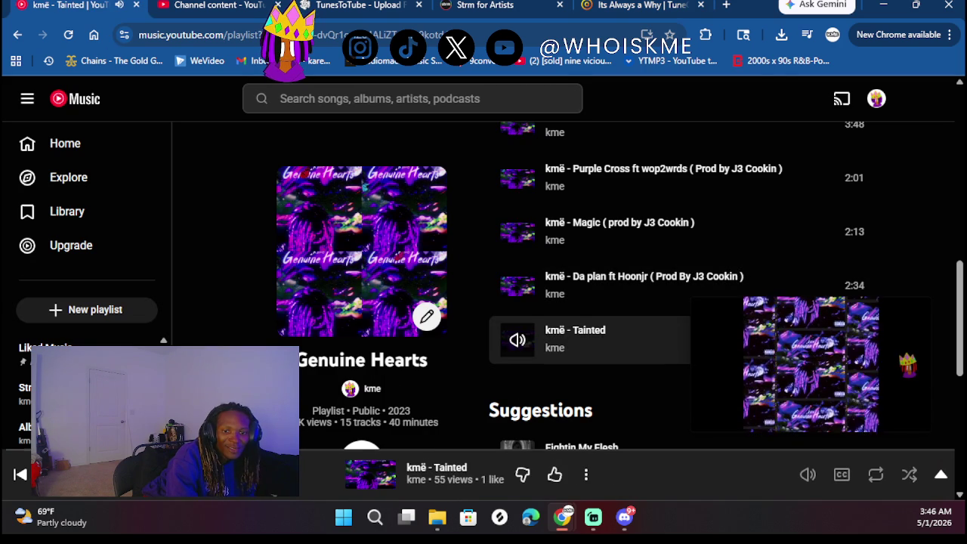
click(659, 4)
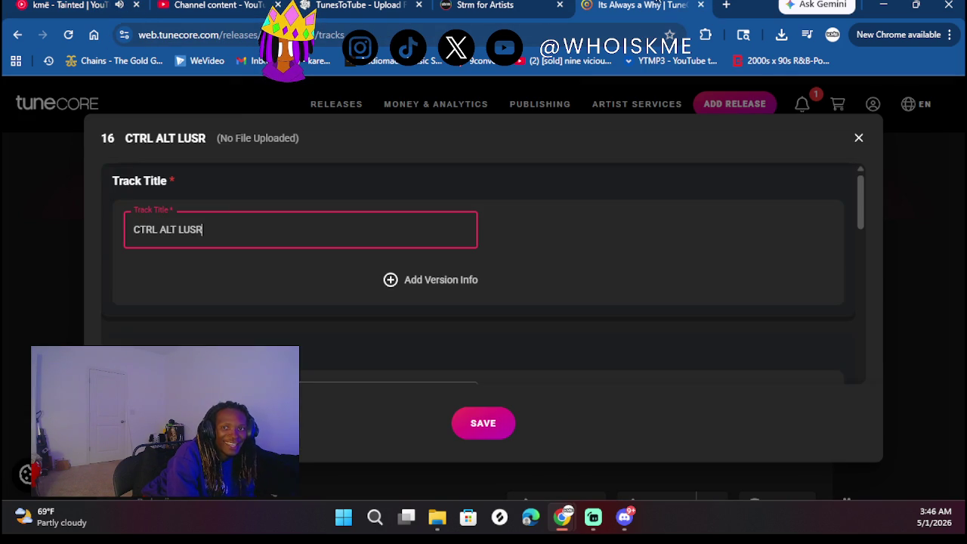
key(BackSpace)
text(T)
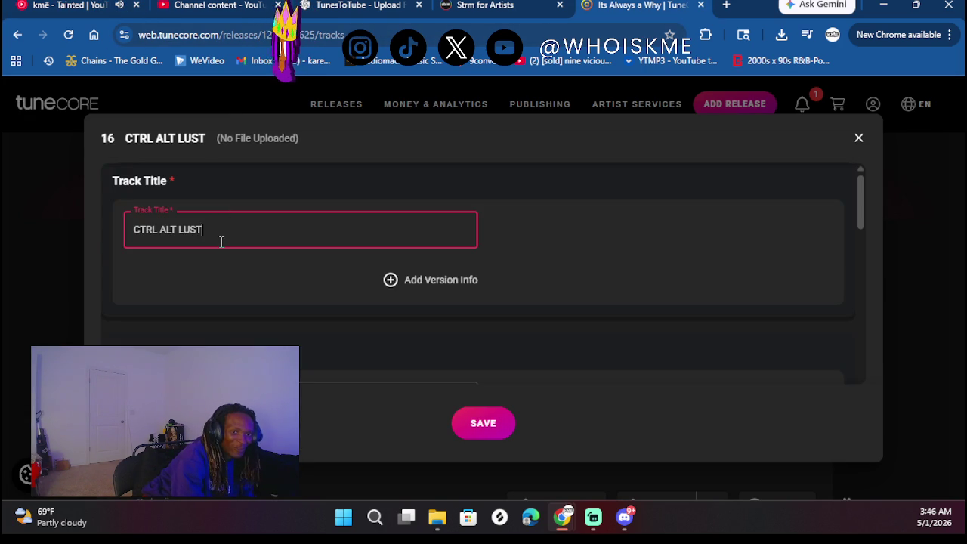
scroll(212, 280, down, 1)
scroll(211, 280, down, 2)
Set track 16's songwriter to the artist's saved legal name
click(194, 216)
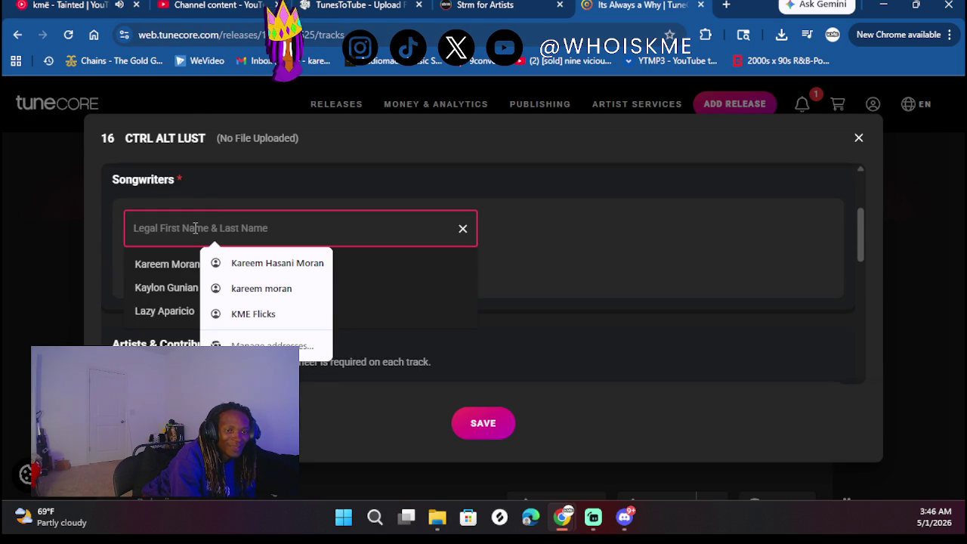
click(191, 272)
scroll(141, 339, down, 2)
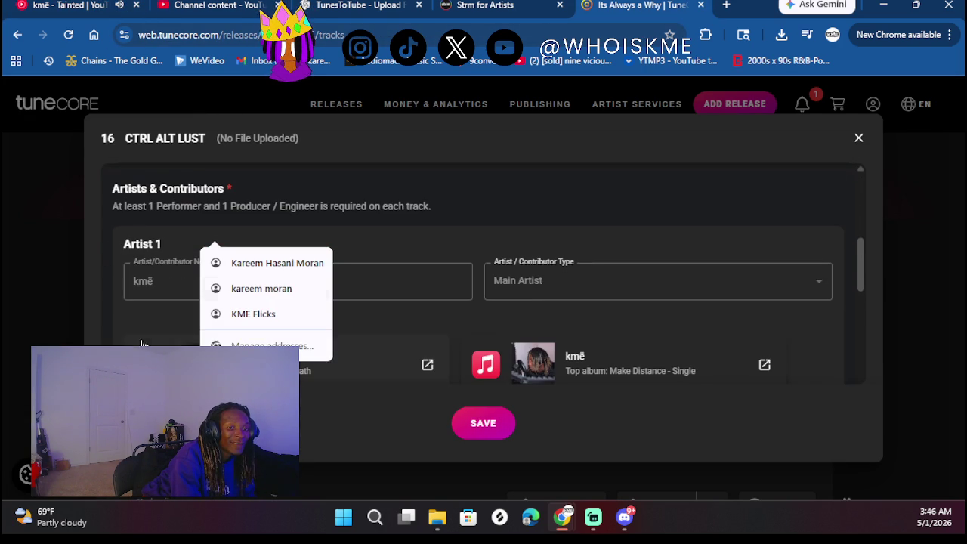
scroll(542, 241, down, 2)
Credit the artist with rap as performer role and as mixing engineer
click(318, 266)
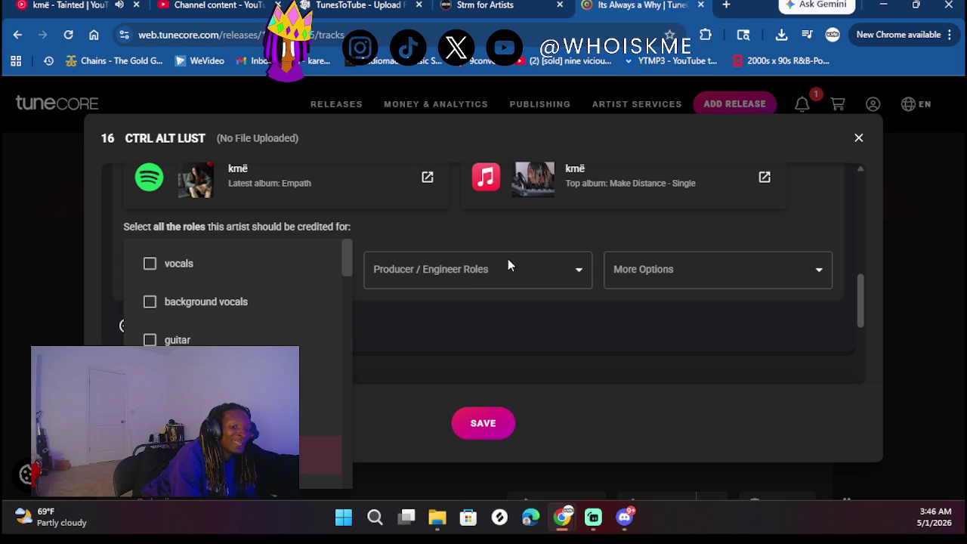
click(464, 273)
click(445, 271)
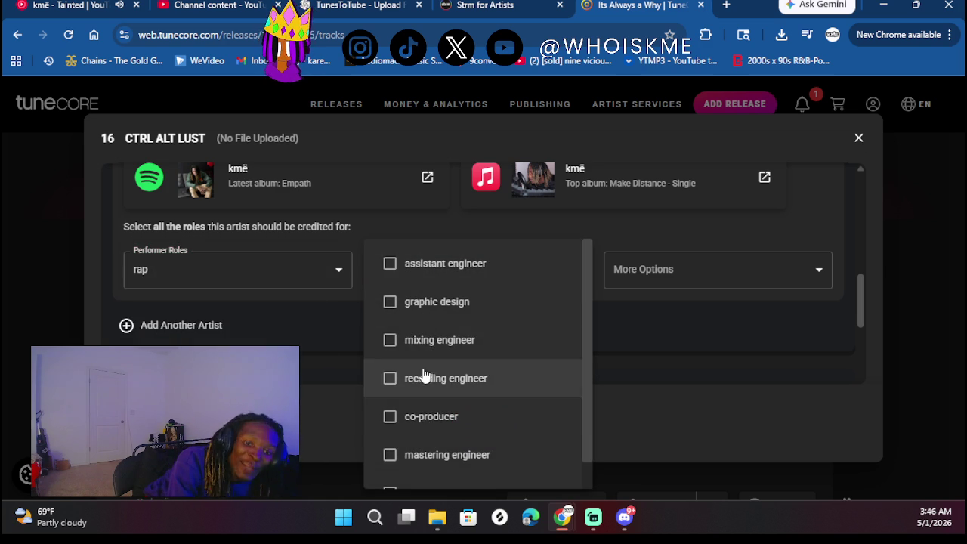
click(414, 339)
click(665, 314)
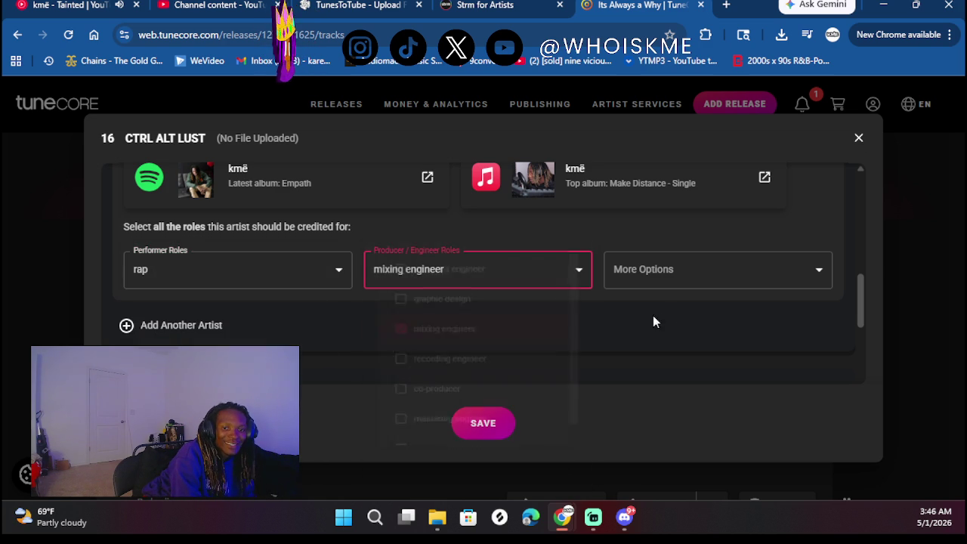
scroll(604, 317, down, 2)
Mark the track previously released with original release date 06/14/2025
click(154, 296)
scroll(293, 285, down, 1)
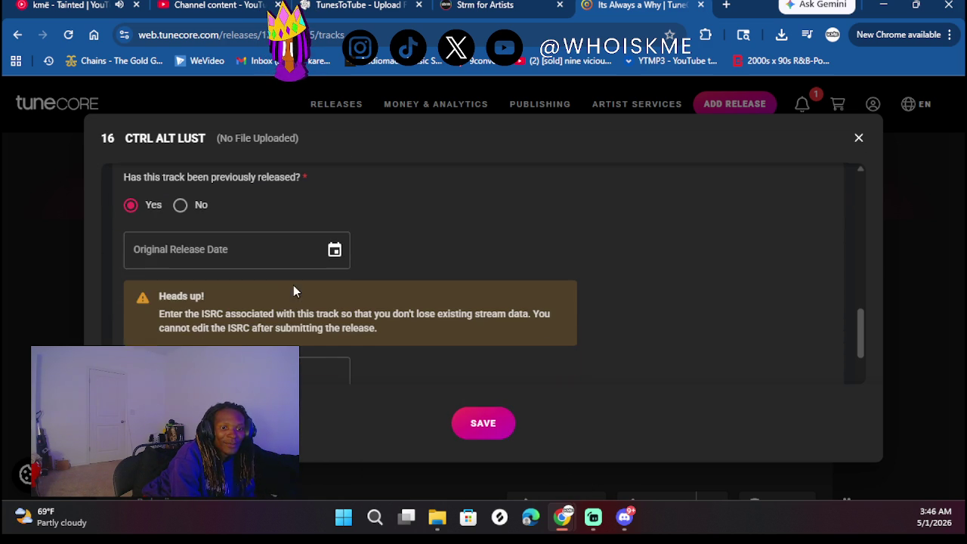
click(333, 250)
click(198, 291)
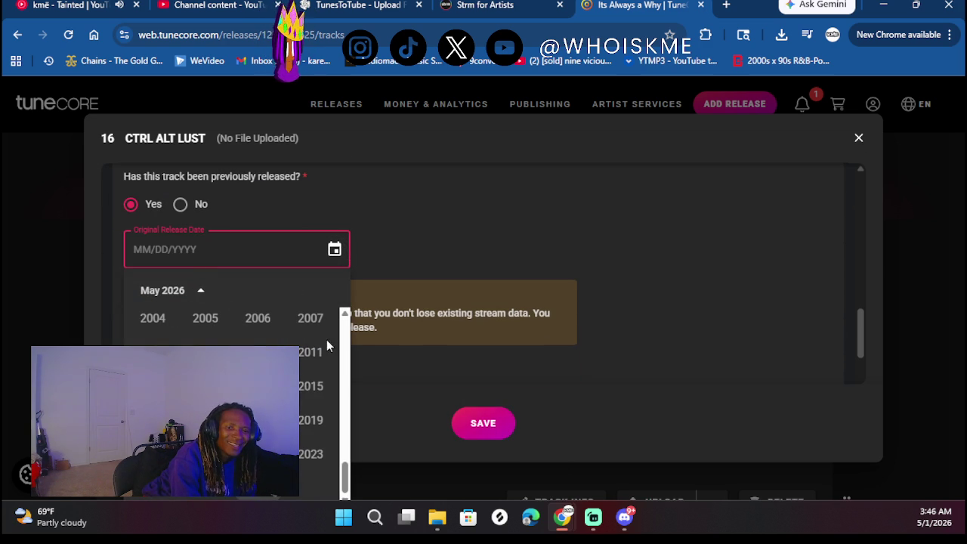
click(210, 493)
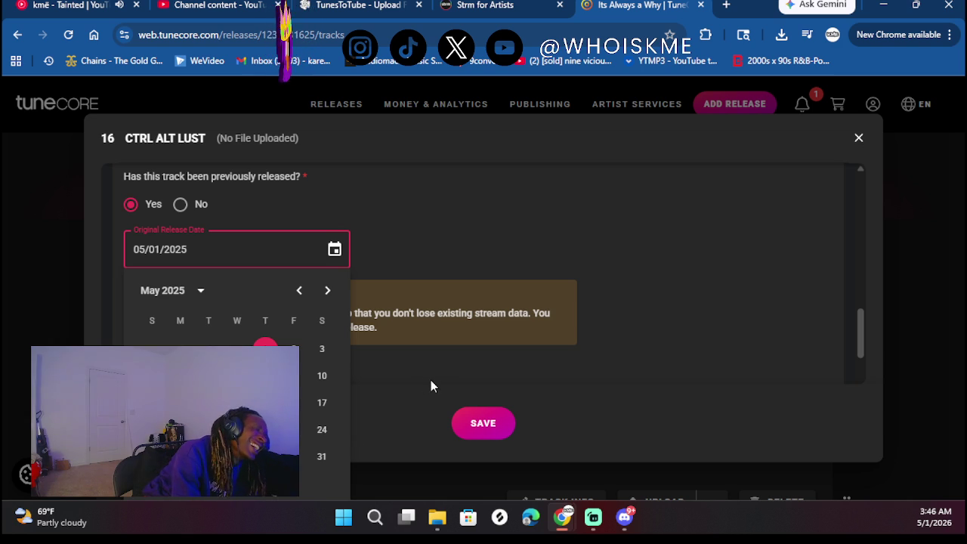
scroll(541, 266, down, 2)
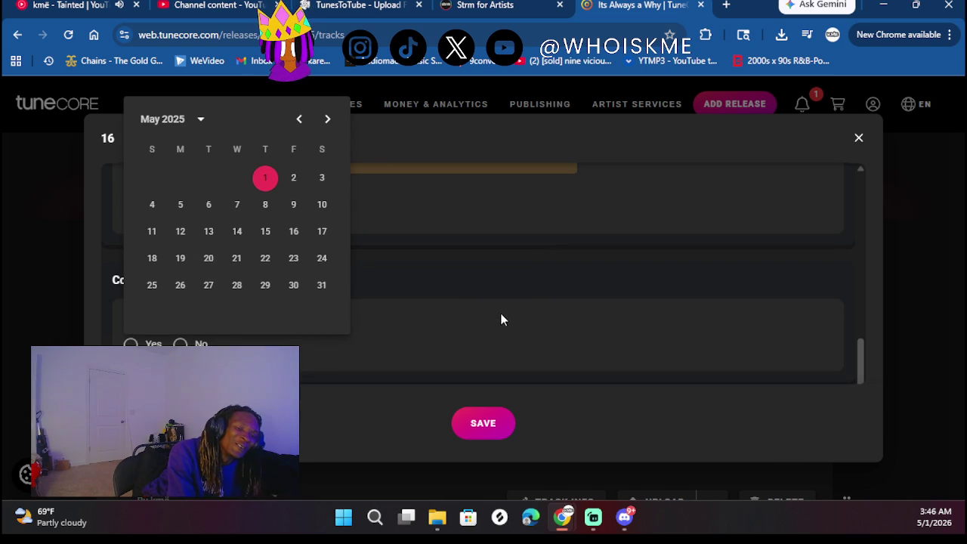
click(331, 118)
click(329, 206)
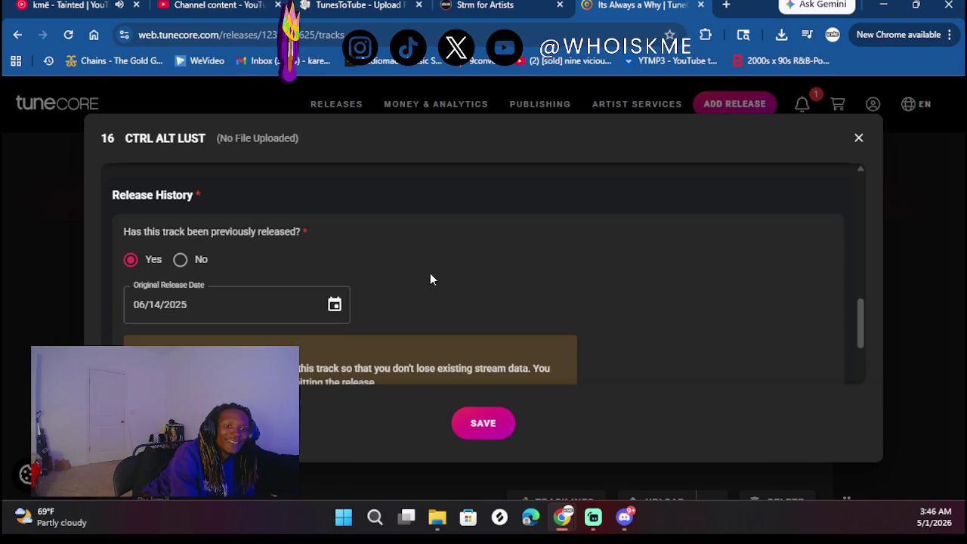
Fill in the suggested ISRC QZTAX2572601
scroll(484, 249, down, 1)
scroll(502, 239, down, 1)
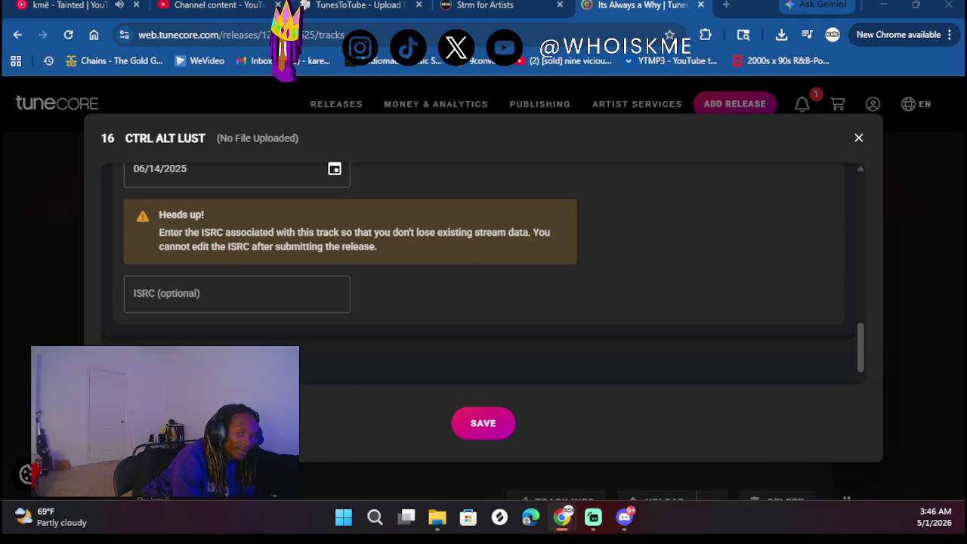
click(231, 292)
click(227, 334)
scroll(440, 291, down, 2)
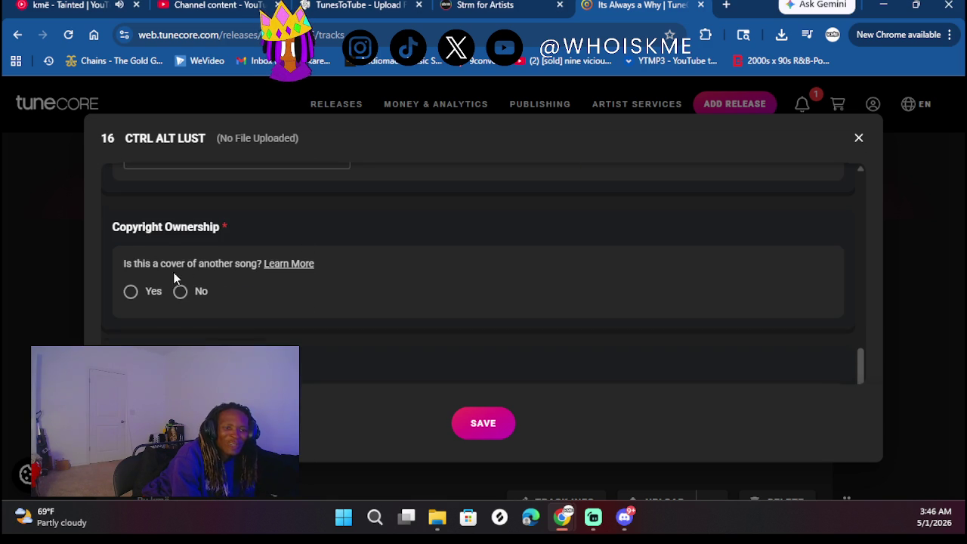
Mark CTRL ALT LUST as an original song, not a cover, that has lyrics
click(181, 294)
scroll(305, 317, down, 2)
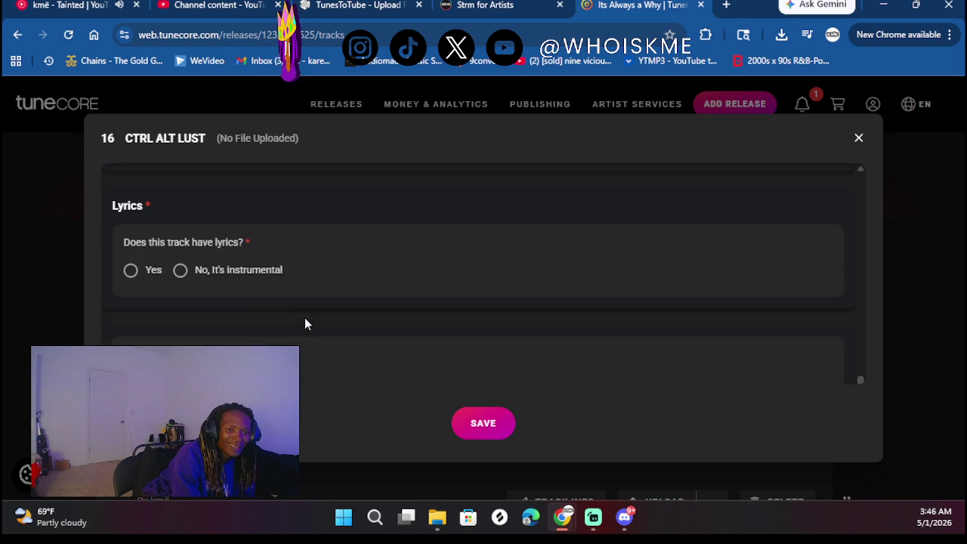
click(133, 272)
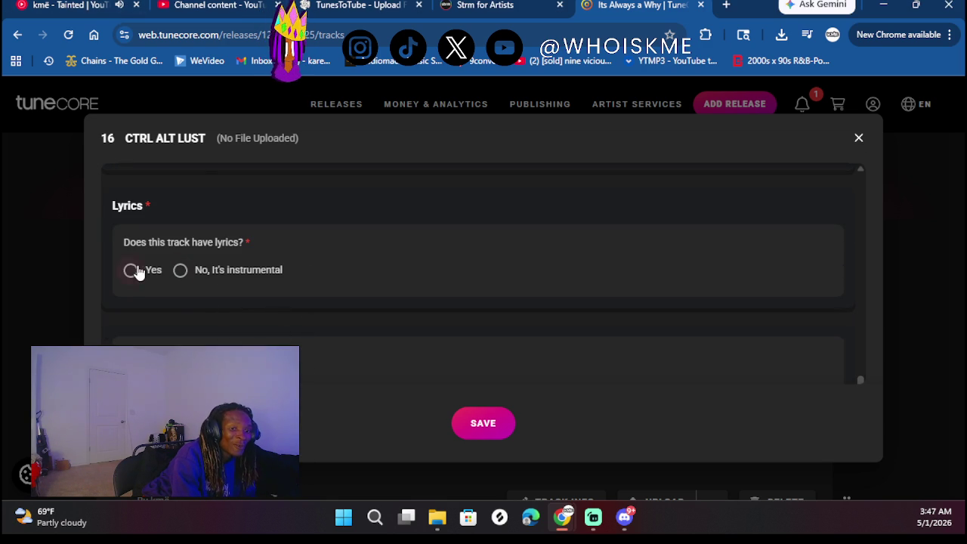
scroll(354, 277, down, 3)
Pause the music playing in the other browser tab and return to the track editor
key(ctrl+1)
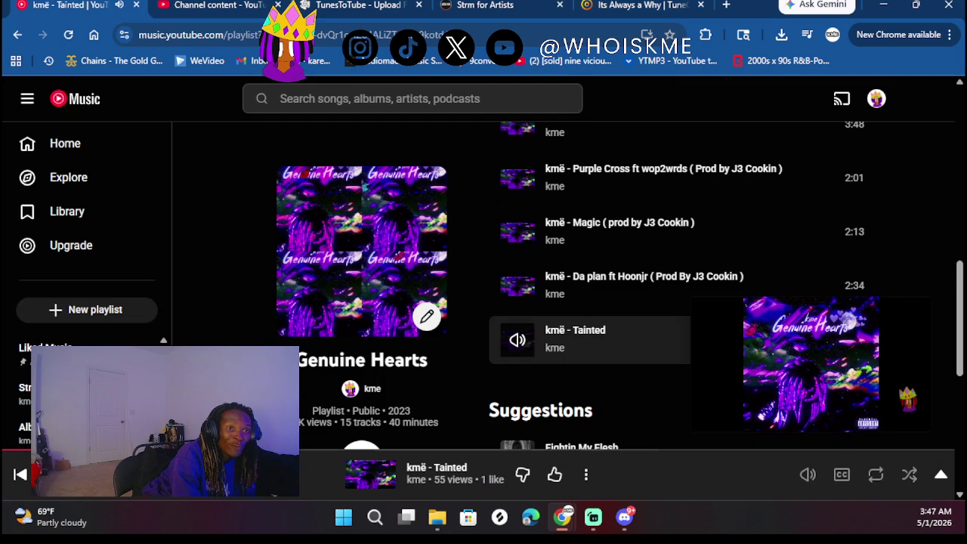
key(space)
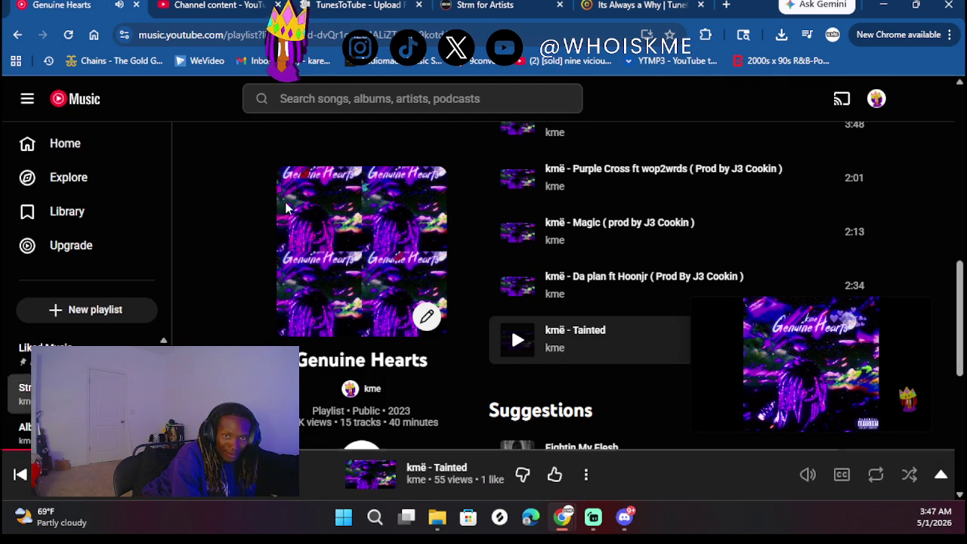
key(ctrl+5)
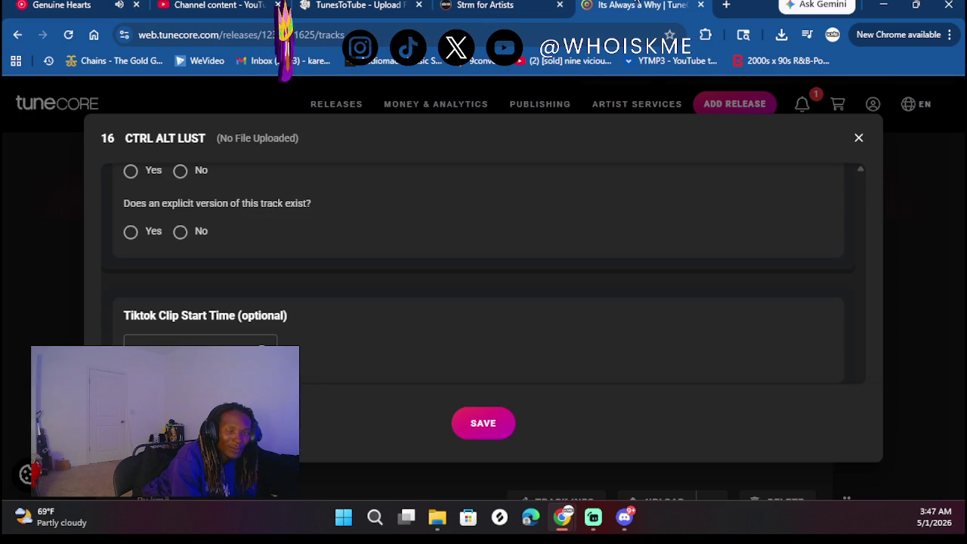
Mark the lyrics as explicit and save track 16's details
scroll(208, 240, up, 2)
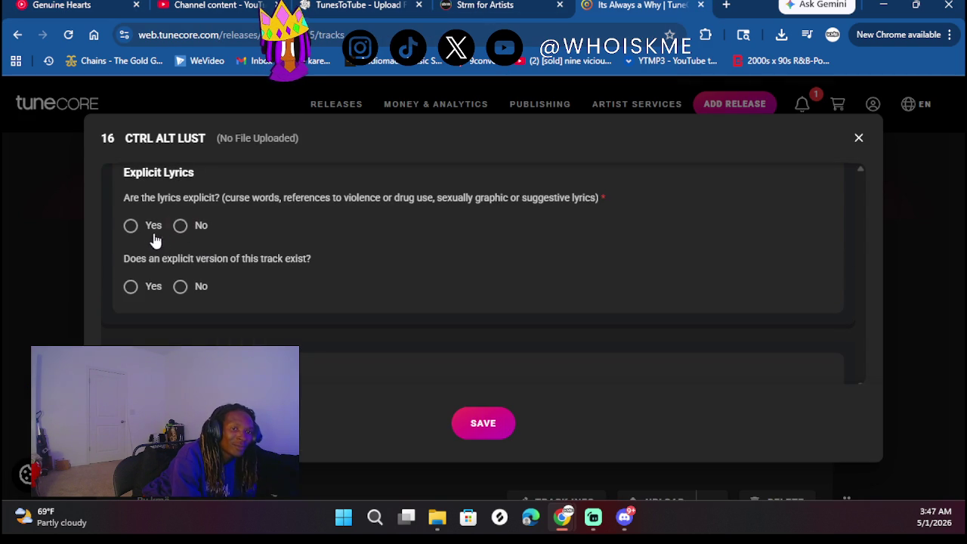
click(130, 227)
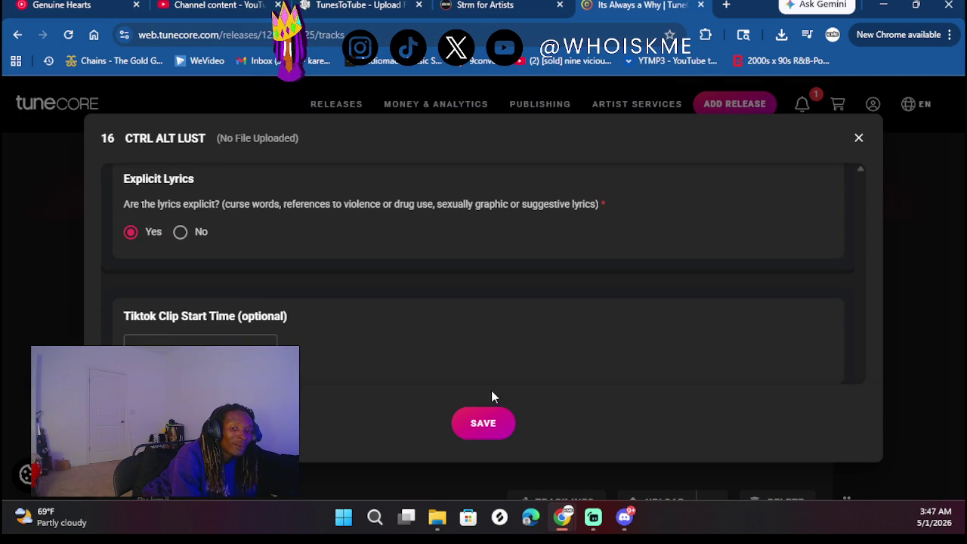
click(488, 425)
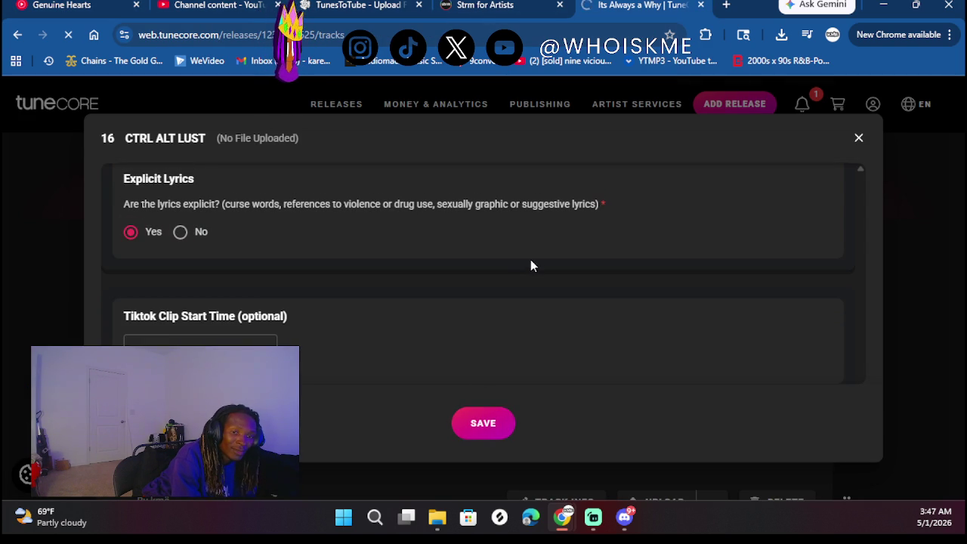
click(491, 424)
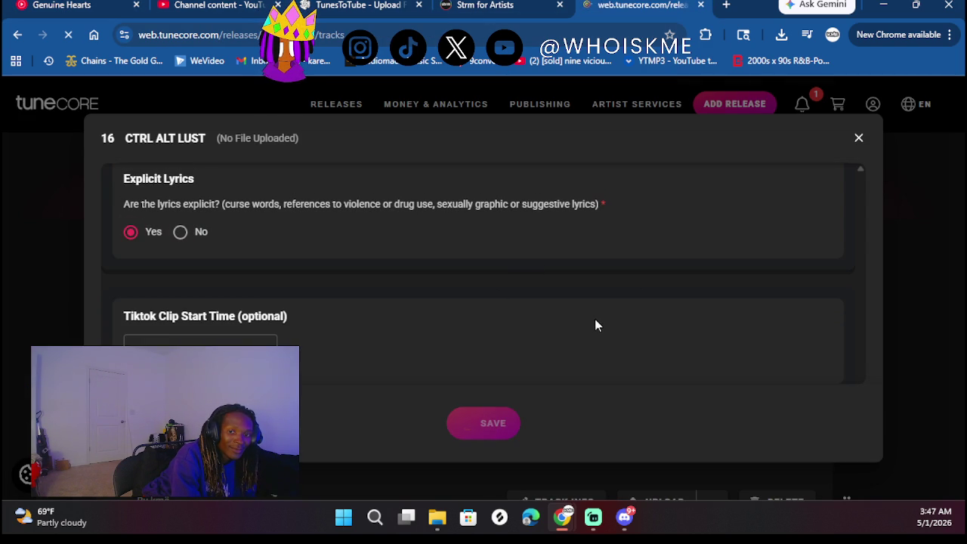
scroll(598, 337, down, 10)
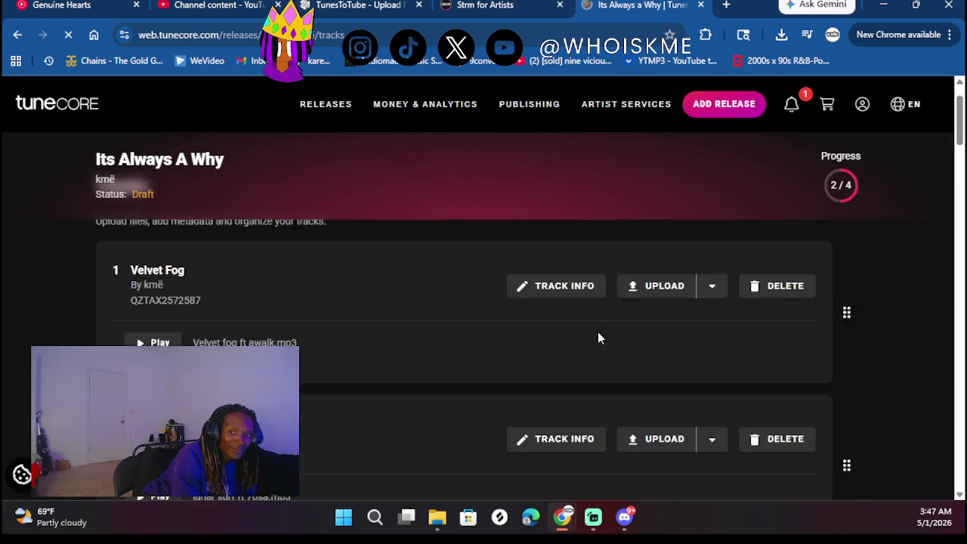
Upload Ctrl Alt Lust.mp3 as stereo audio for track 16, then bring up track 17's info form
scroll(598, 337, down, 6)
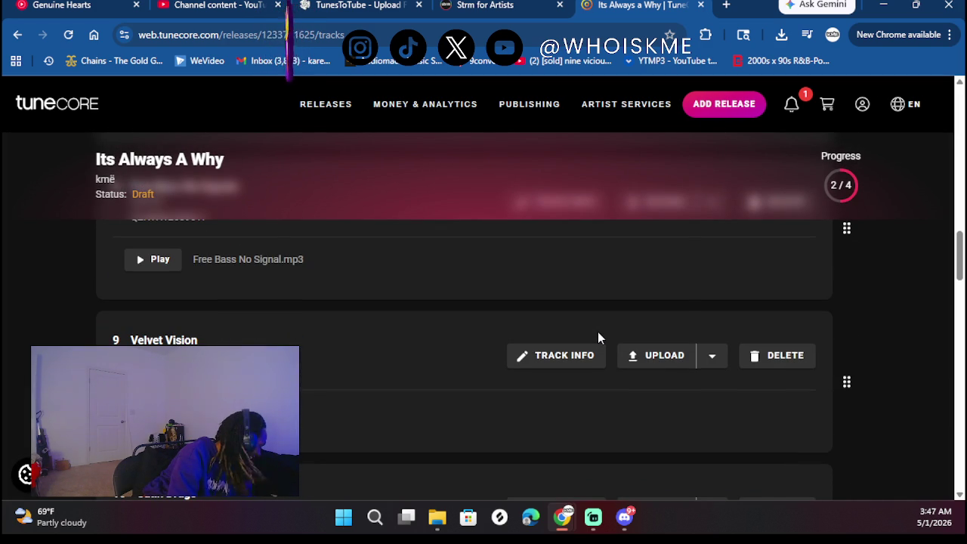
scroll(597, 337, down, 7)
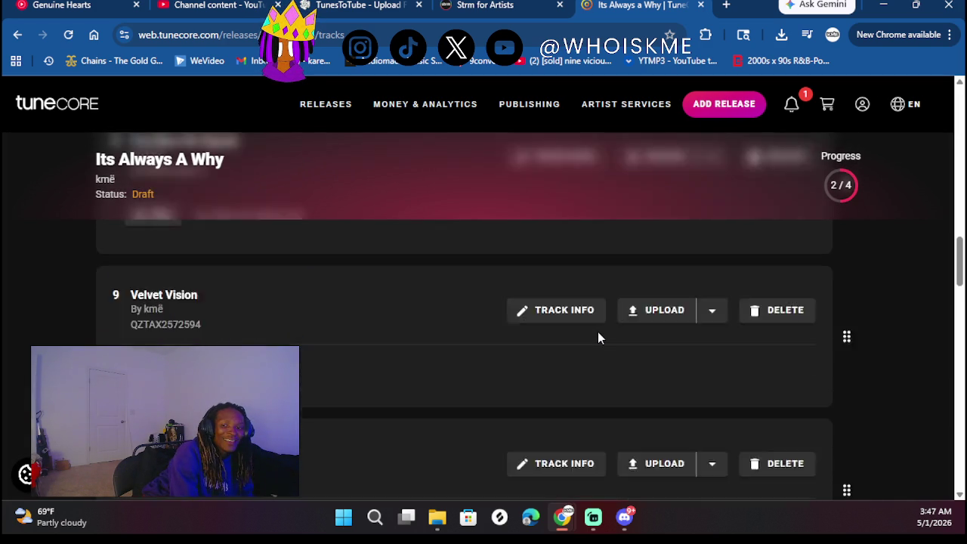
scroll(598, 337, down, 10)
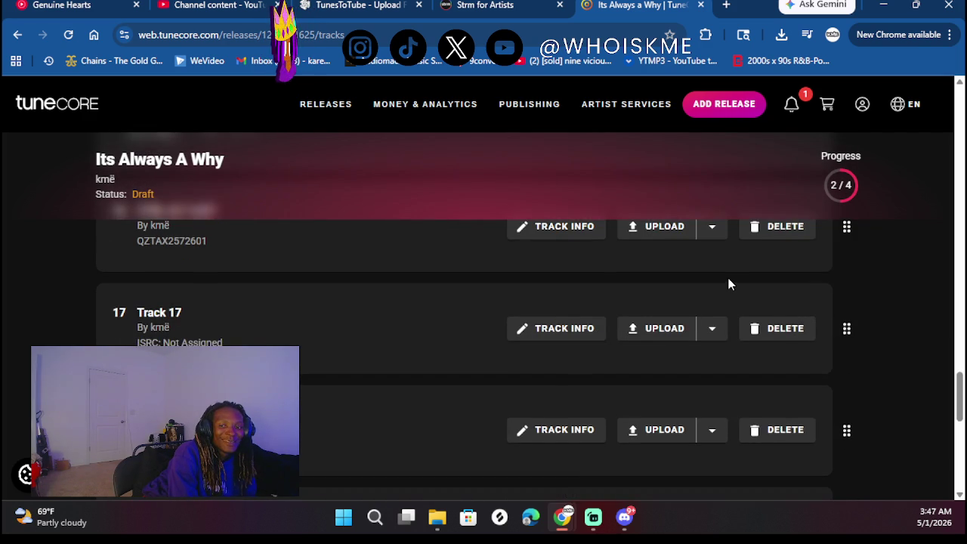
scroll(711, 285, up, 1)
click(668, 303)
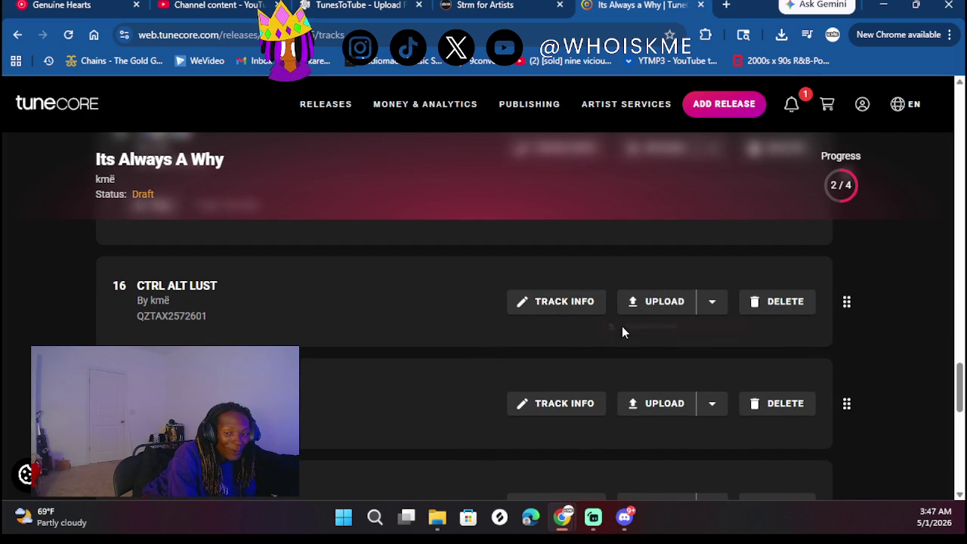
click(622, 329)
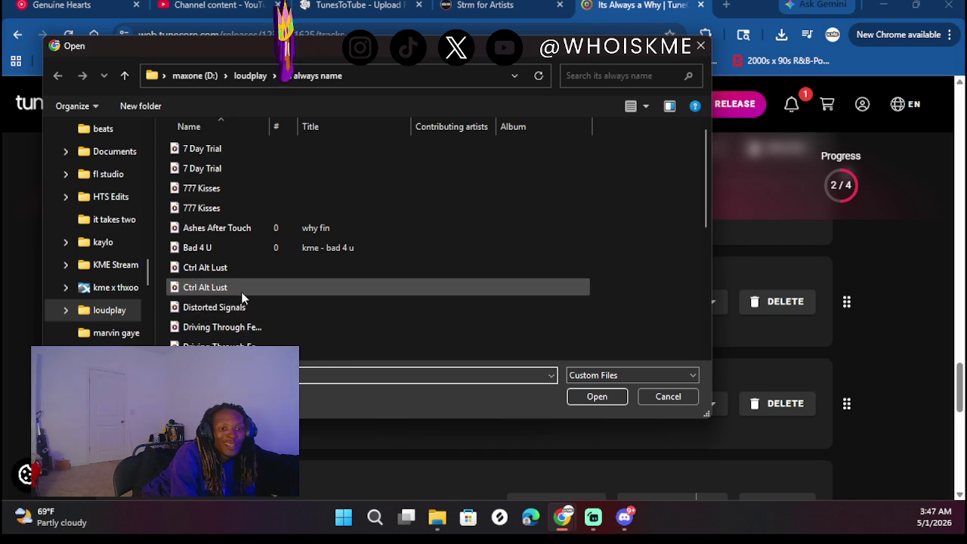
double_click(227, 269)
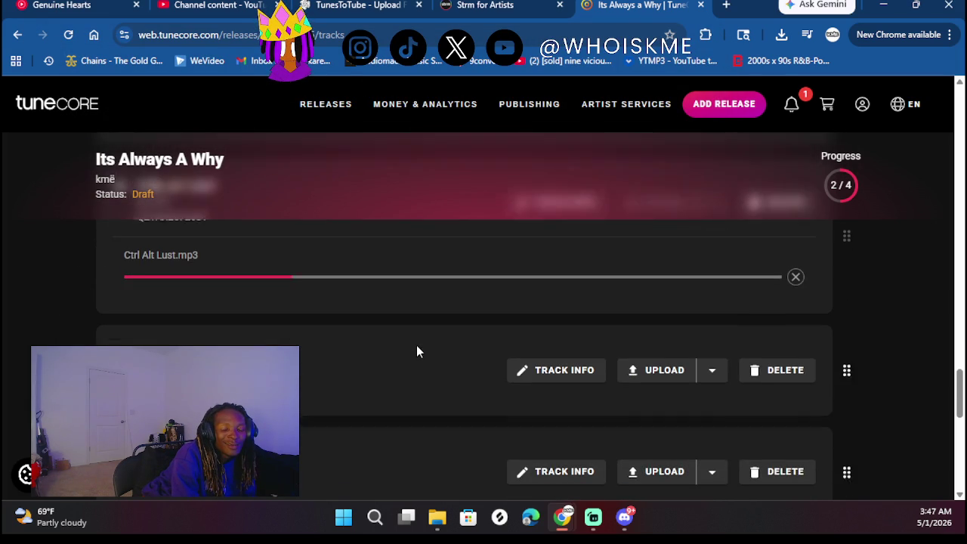
click(411, 356)
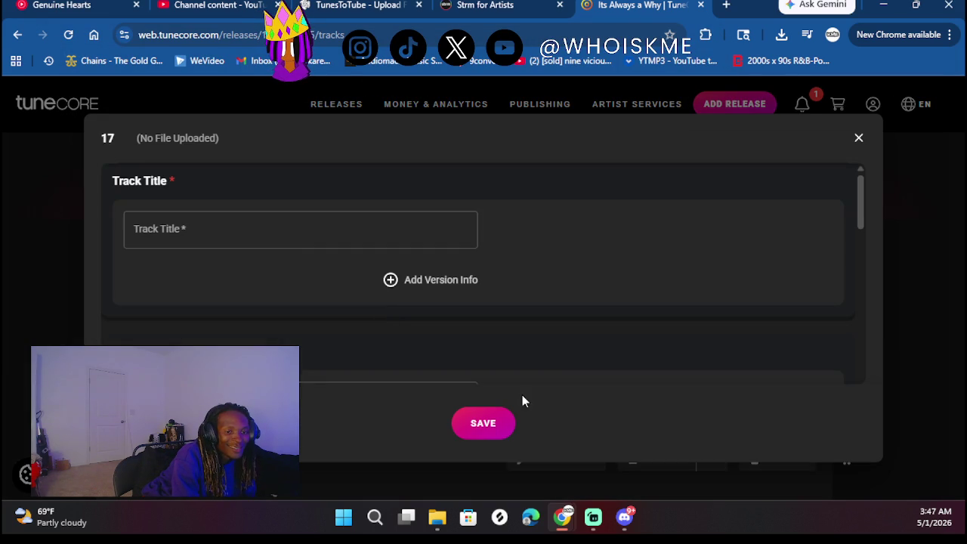
Title track 17 "Just 7's" and fill the songwriter from the suggestion
click(308, 232)
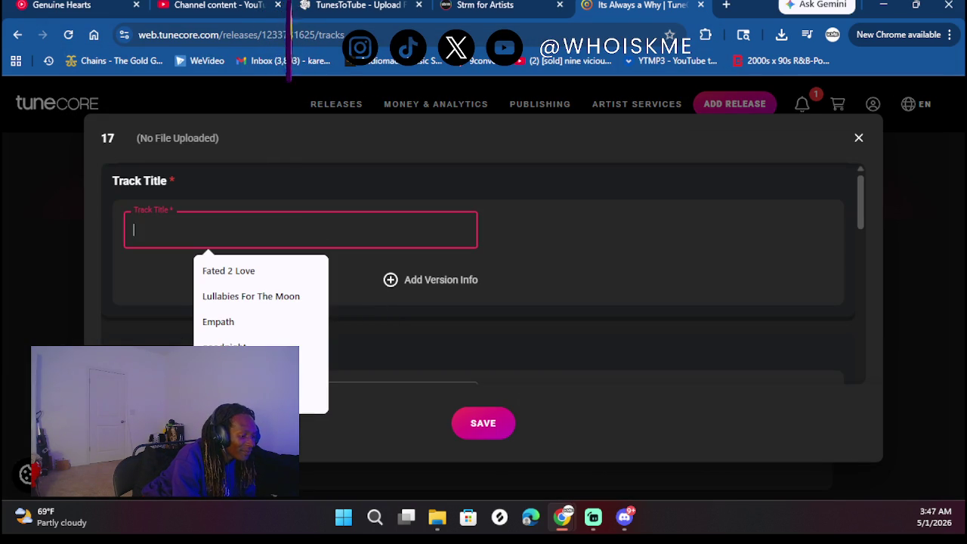
text(Jus)
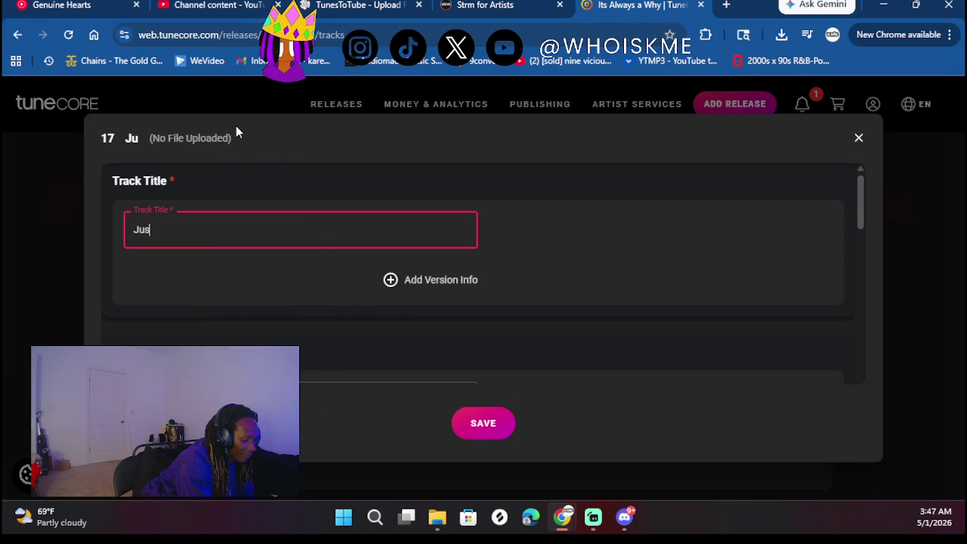
text(t 7's)
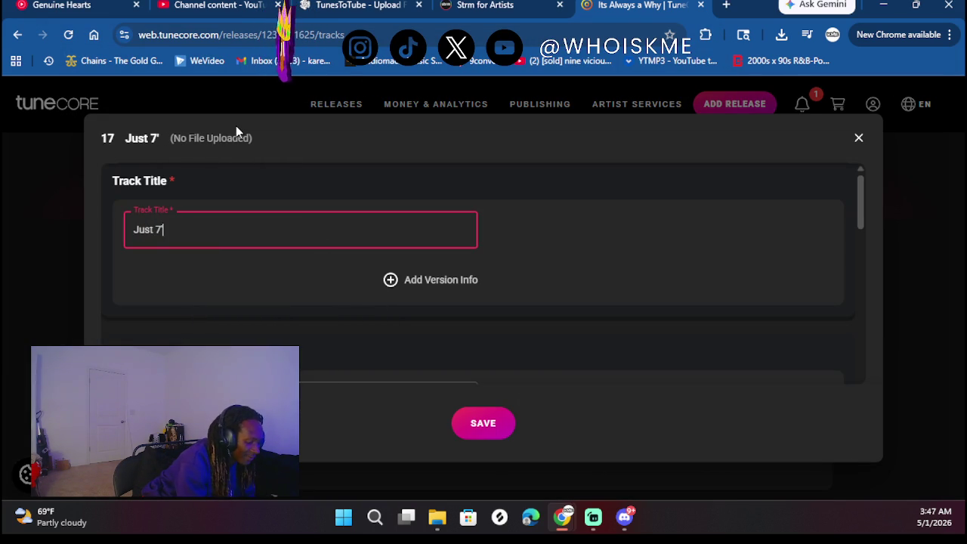
scroll(268, 261, down, 3)
click(232, 284)
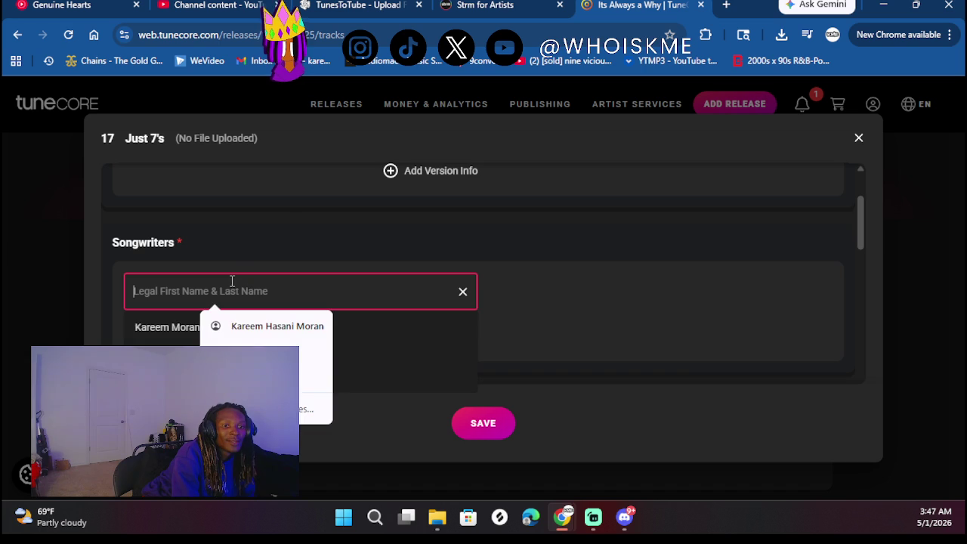
click(159, 327)
Set the performer role to rap and credit the artist as mixing engineer
scroll(306, 220, down, 1)
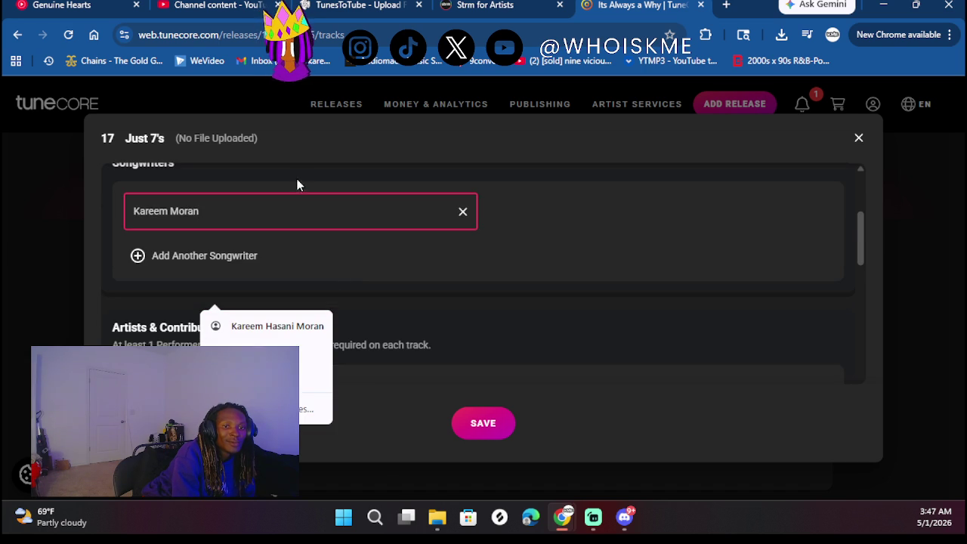
scroll(393, 275, down, 1)
scroll(431, 273, down, 3)
scroll(307, 273, down, 4)
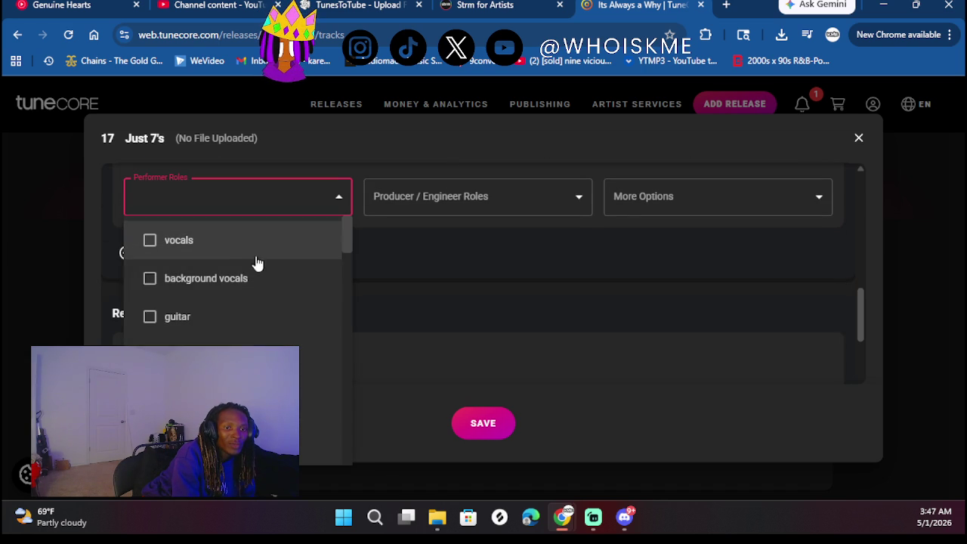
text(rap)
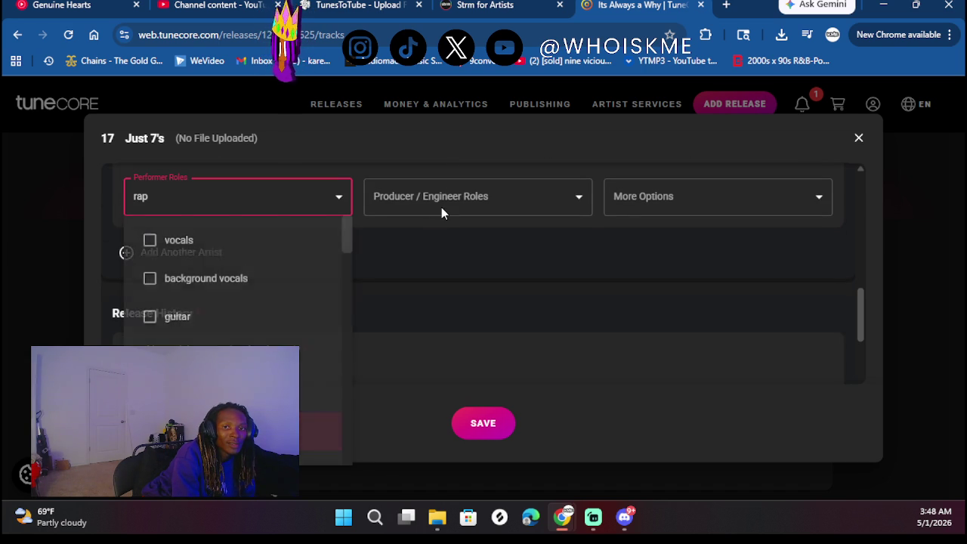
click(452, 202)
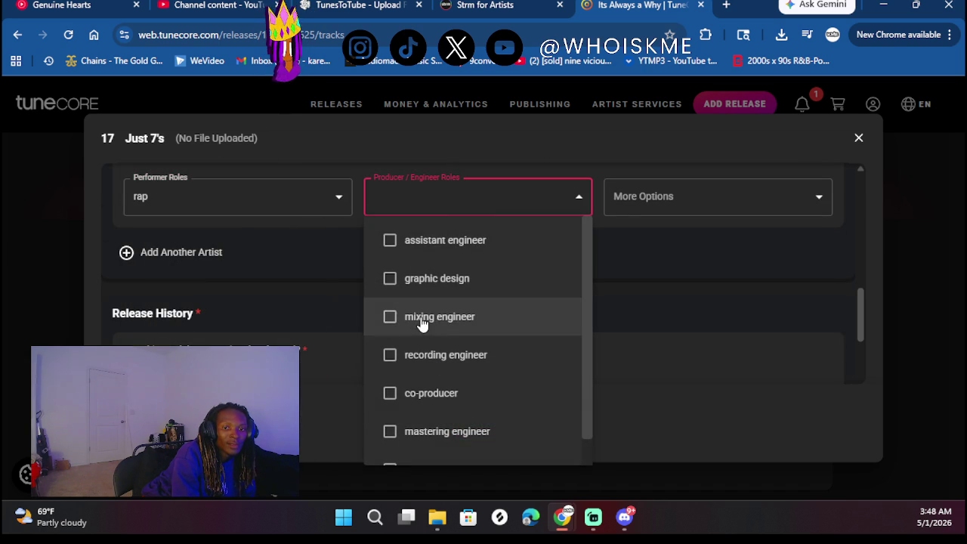
click(422, 318)
click(634, 293)
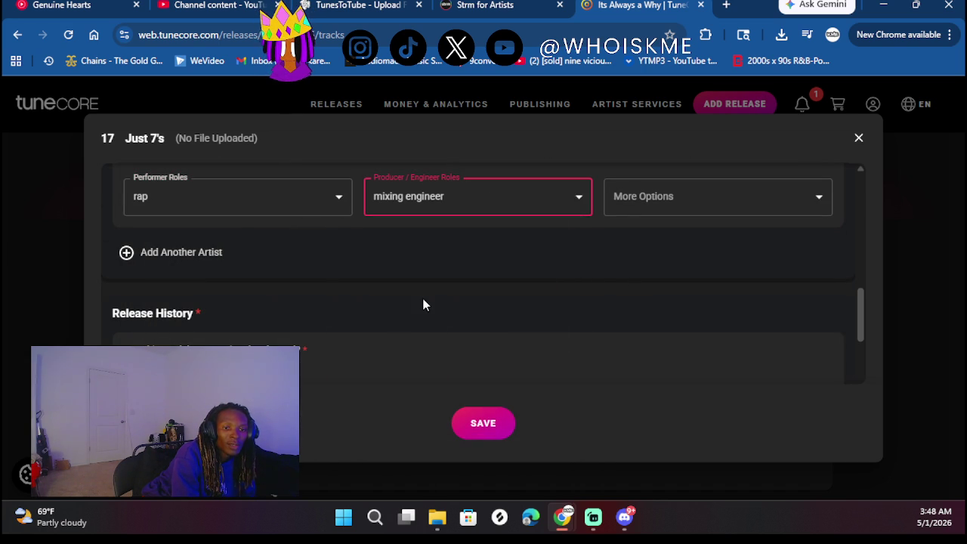
Mark the track previously released on 06/14/2025 and paste in its ISRC
scroll(424, 299, down, 2)
click(131, 260)
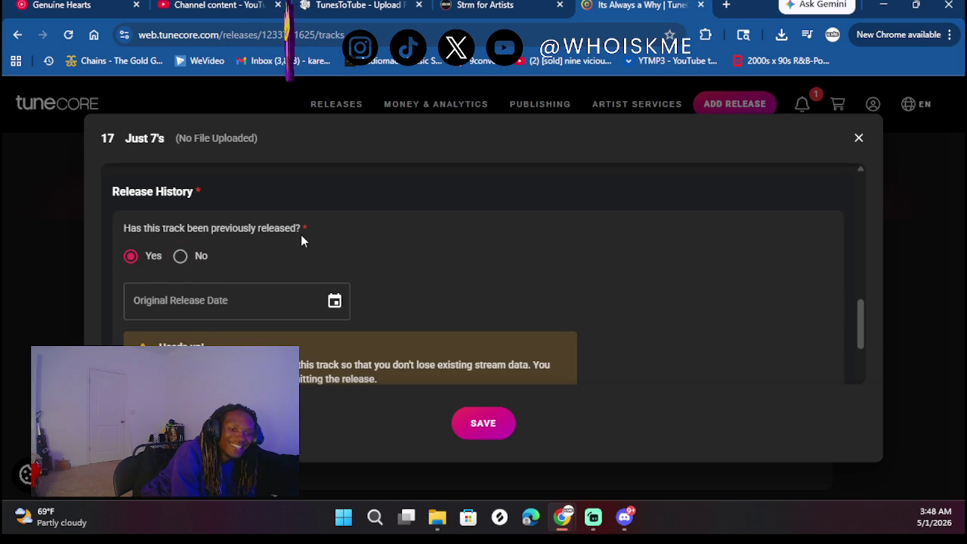
scroll(302, 240, down, 1)
click(334, 239)
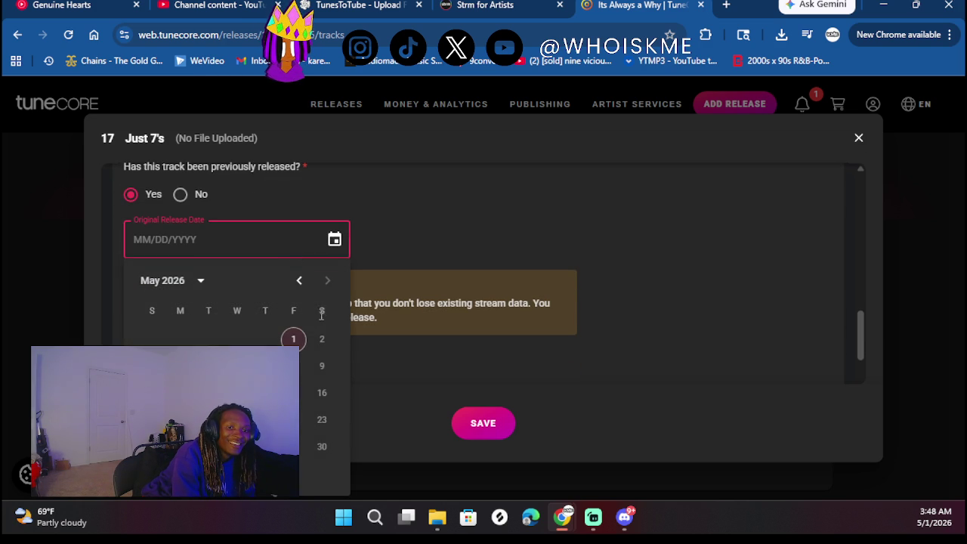
click(202, 281)
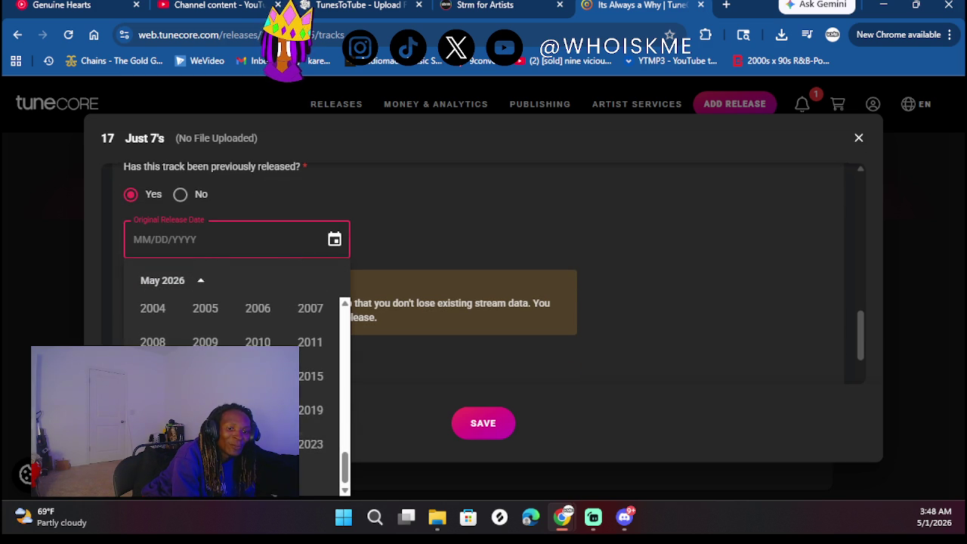
click(205, 477)
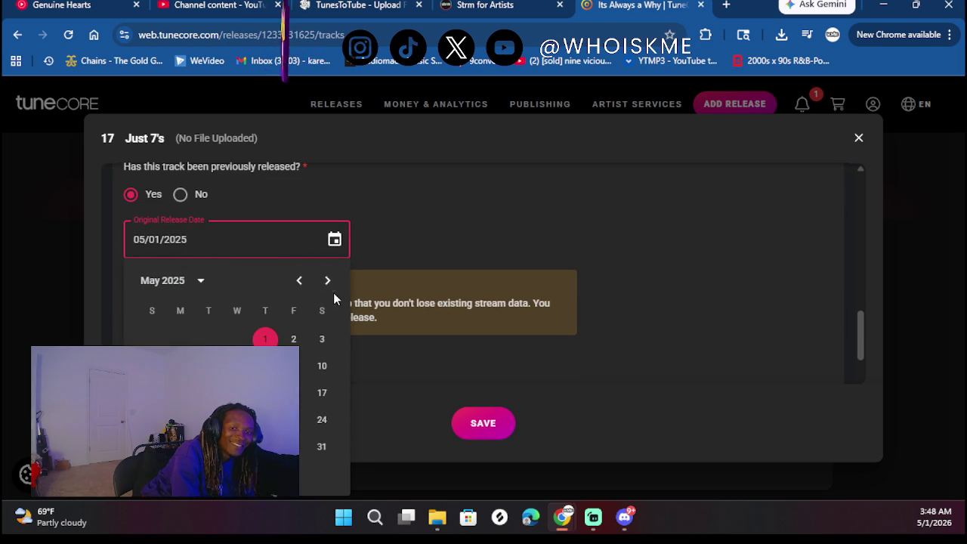
click(328, 281)
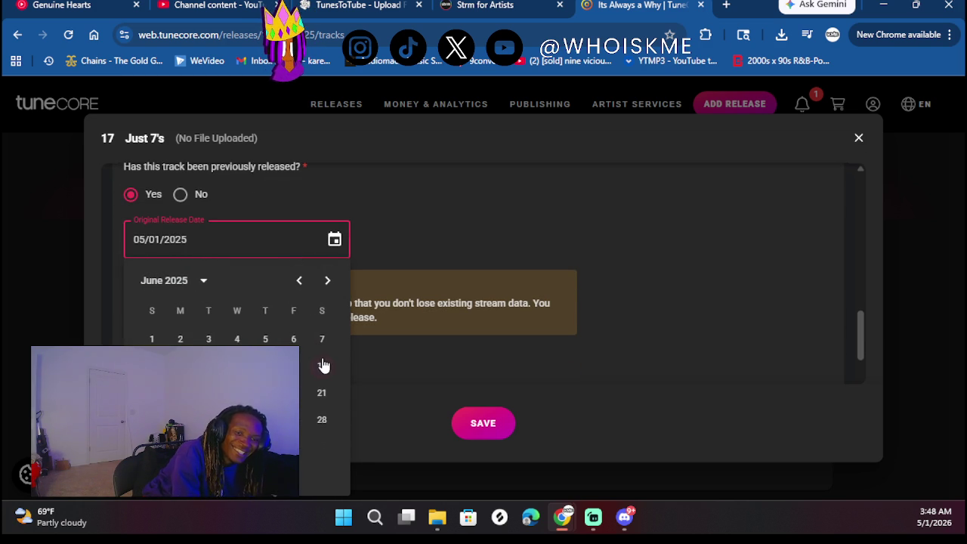
click(322, 366)
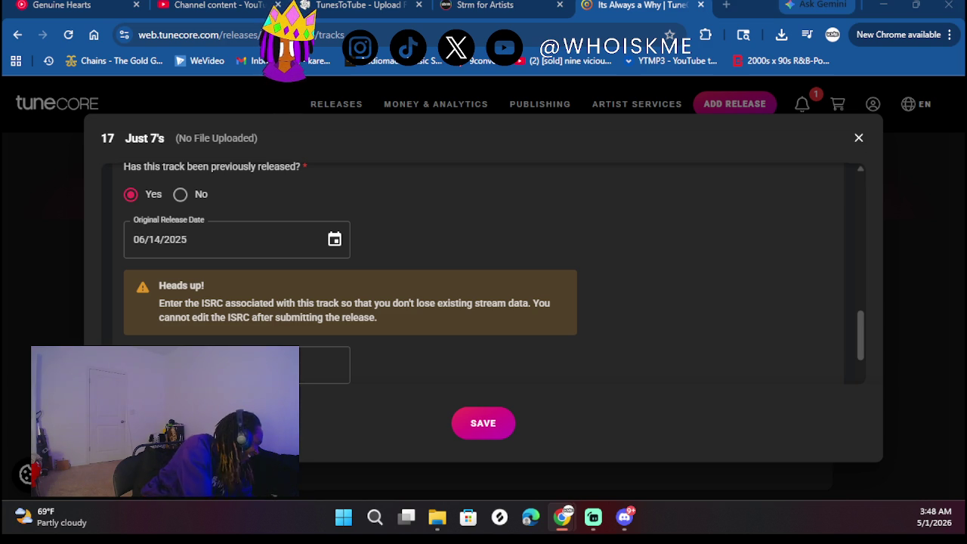
click(212, 365)
key(ctrl+v)
click(560, 258)
Mark it not a cover, with explicit lyrics, and save track 17
scroll(560, 258, down, 2)
scroll(325, 299, down, 1)
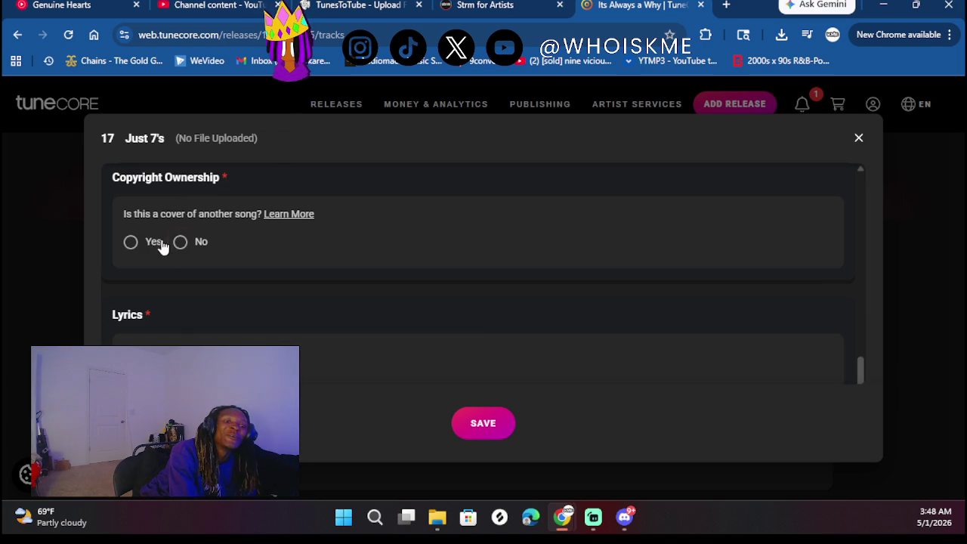
click(180, 242)
scroll(259, 280, down, 2)
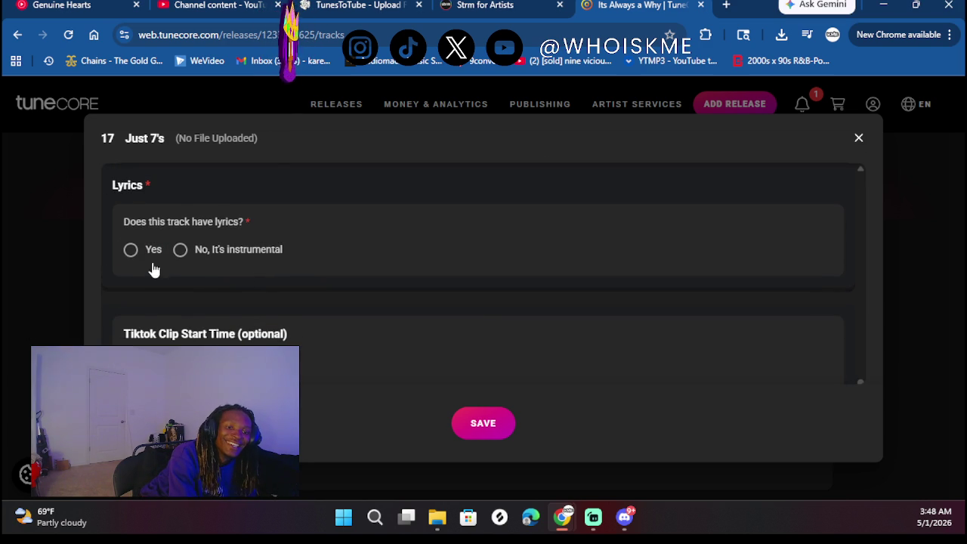
click(132, 250)
scroll(315, 265, down, 1)
scroll(316, 265, down, 2)
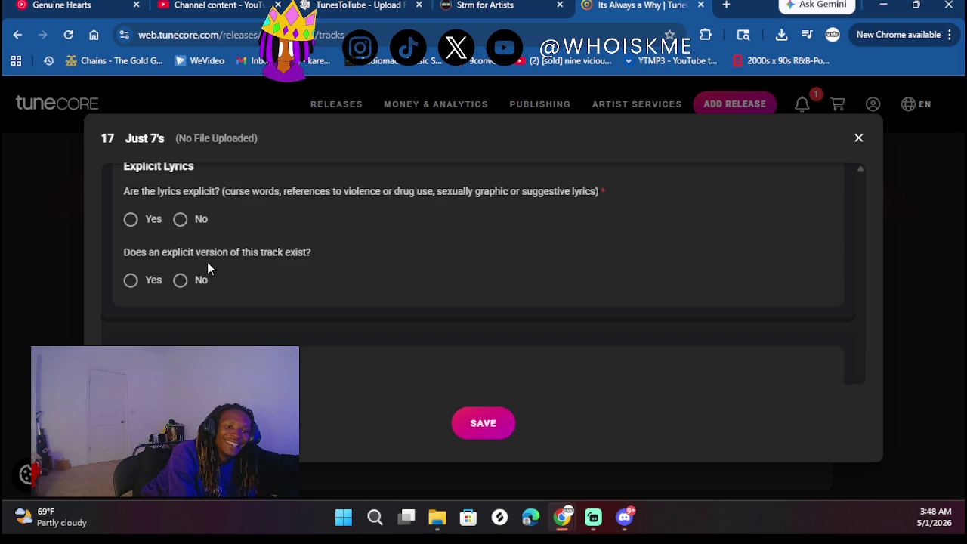
click(141, 219)
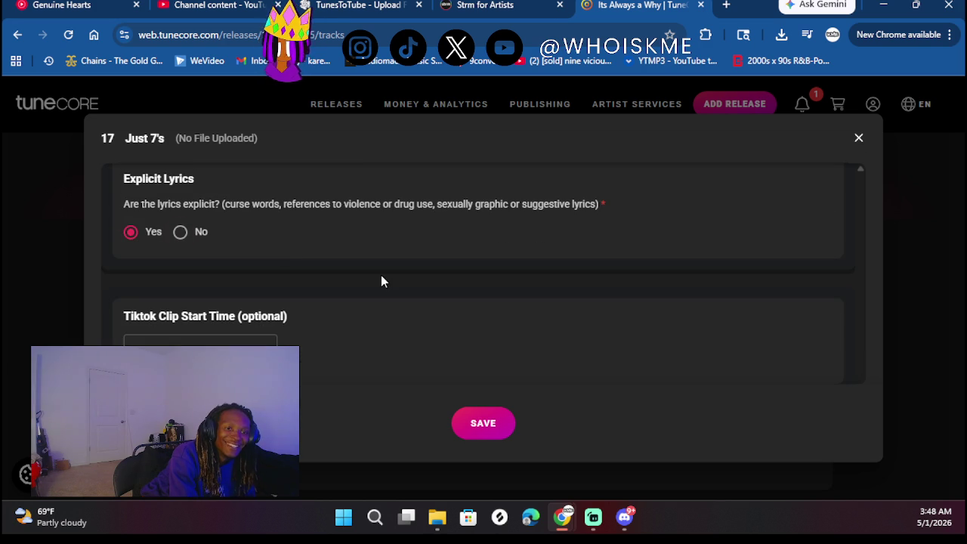
click(490, 428)
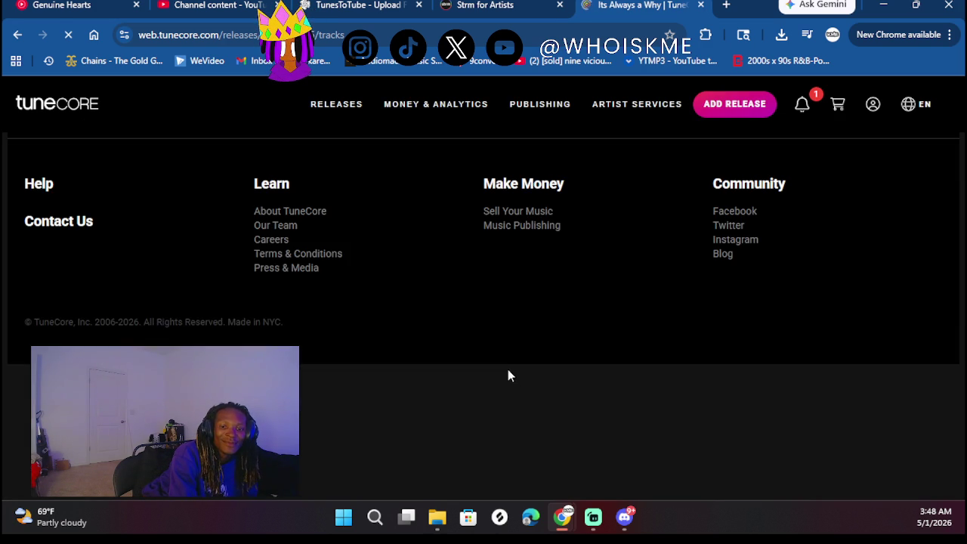
Upload Just 7's.mp3 as the stereo audio file for track 17 Just 7's
scroll(510, 324, down, 20)
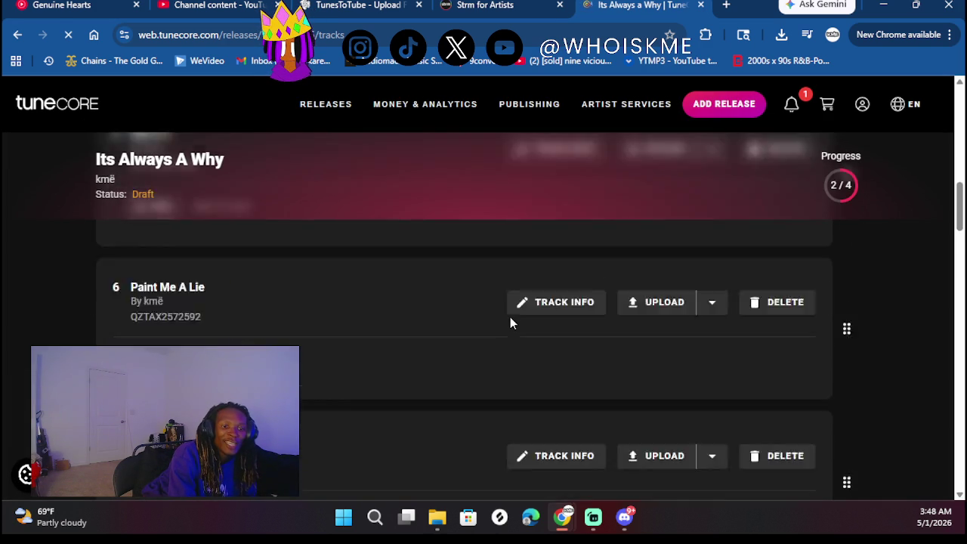
scroll(511, 325, down, 10)
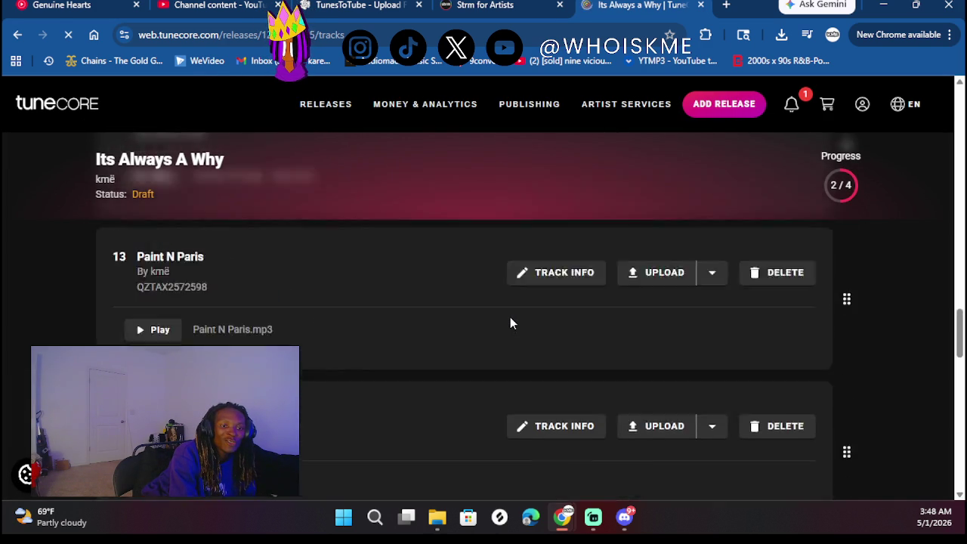
scroll(510, 323, down, 5)
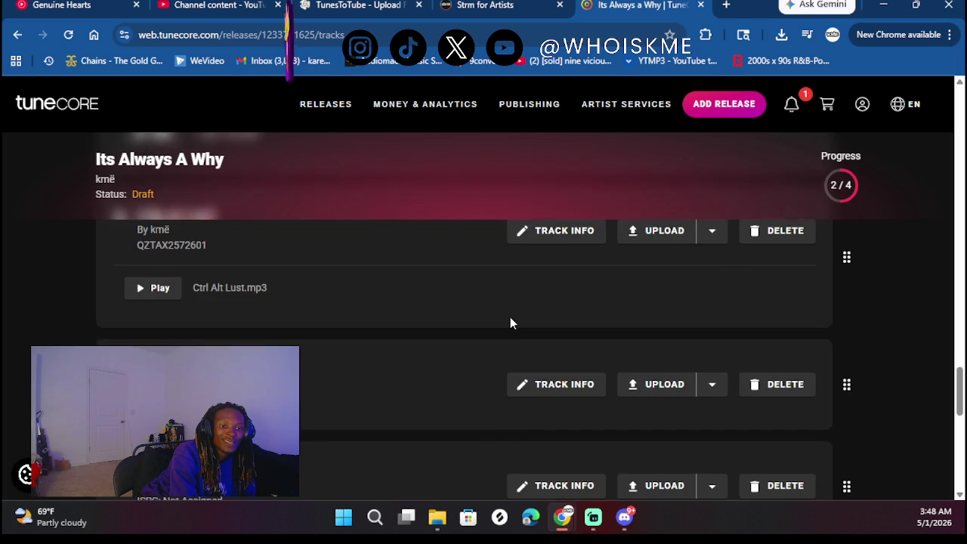
click(665, 341)
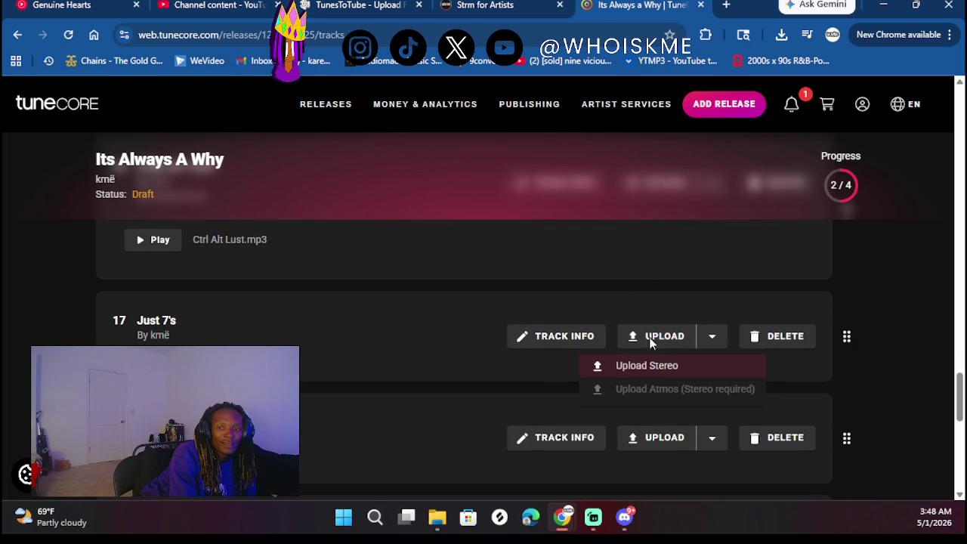
click(647, 366)
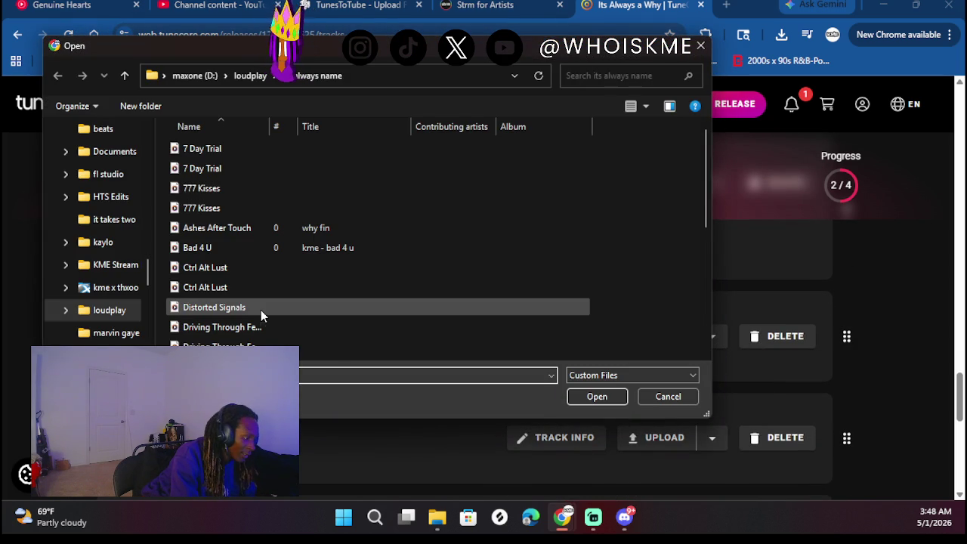
scroll(261, 310, down, 5)
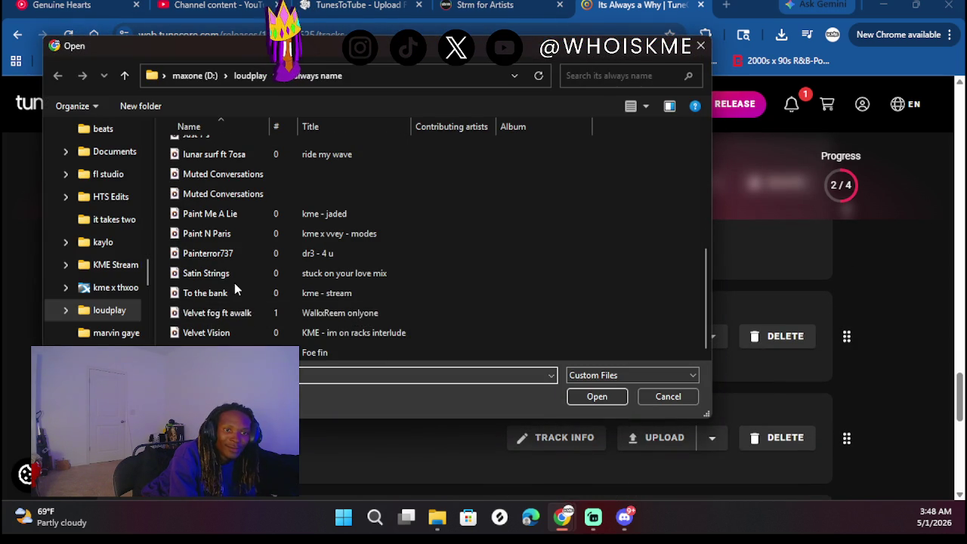
scroll(234, 285, up, 5)
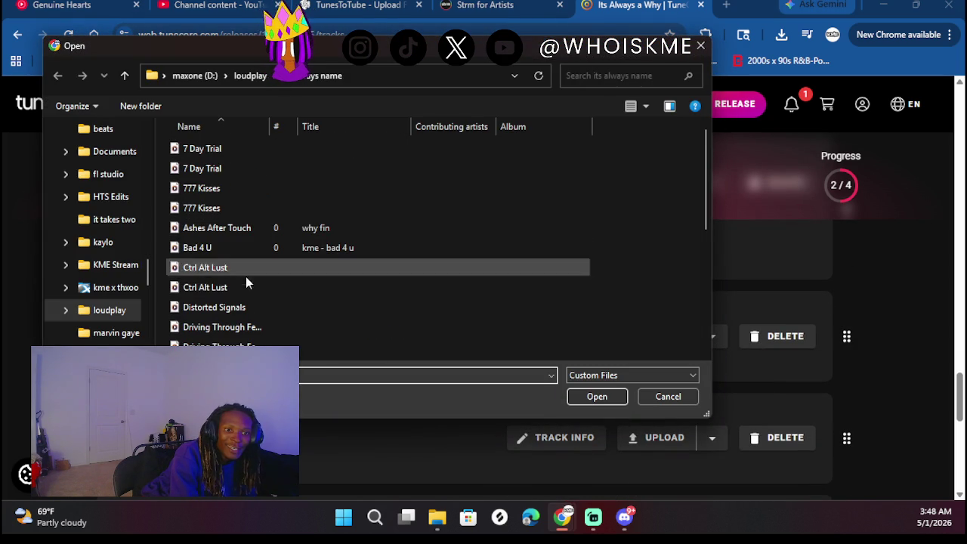
scroll(238, 244, down, 2)
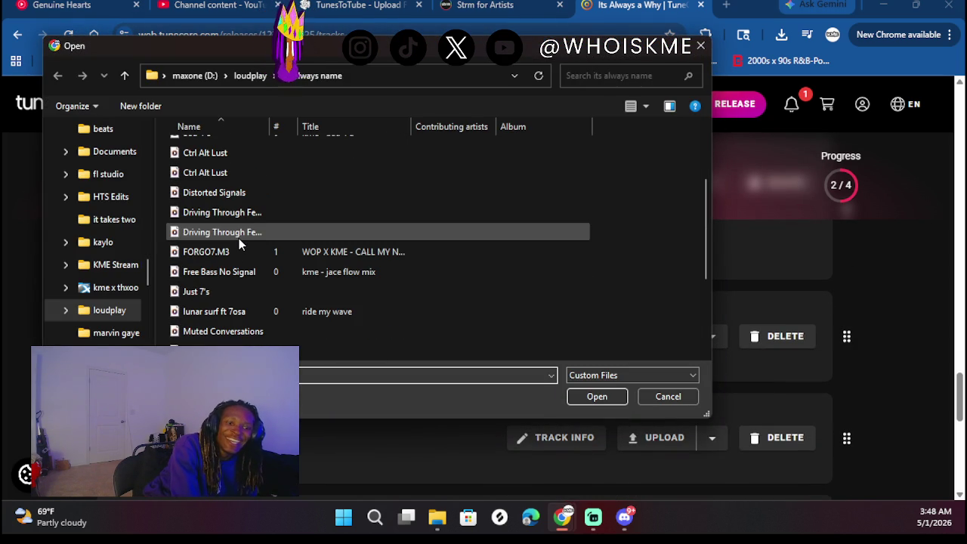
double_click(211, 293)
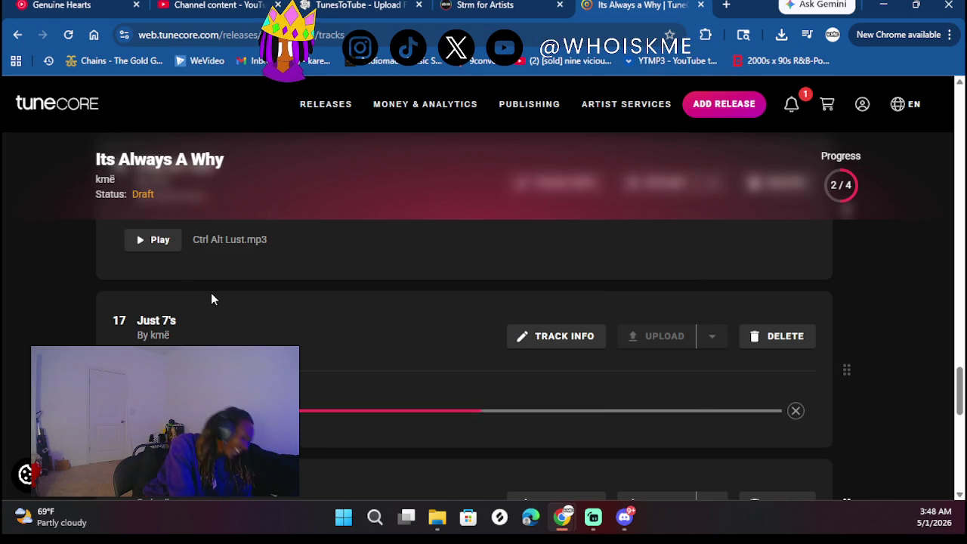
scroll(318, 302, down, 2)
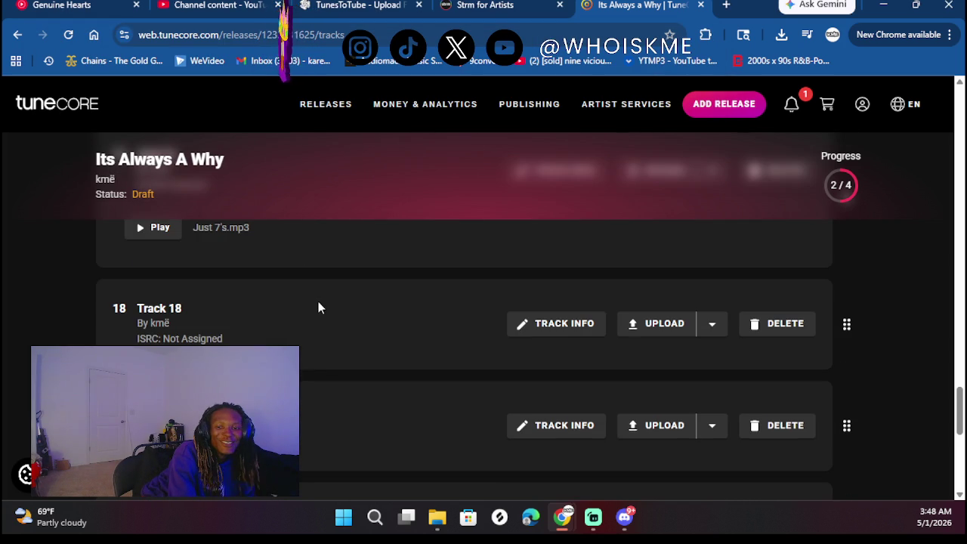
Title track 18 "PaintError737" in its info form
click(540, 325)
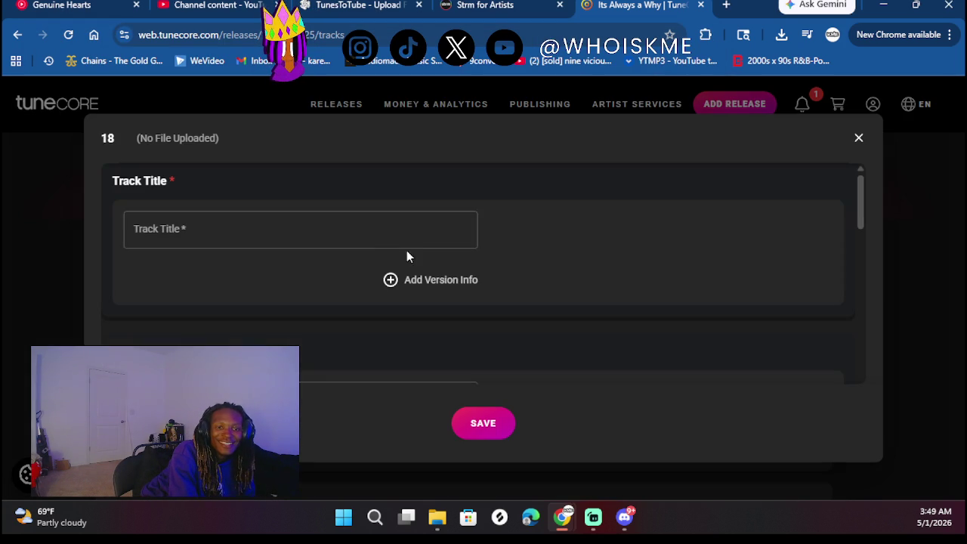
click(401, 244)
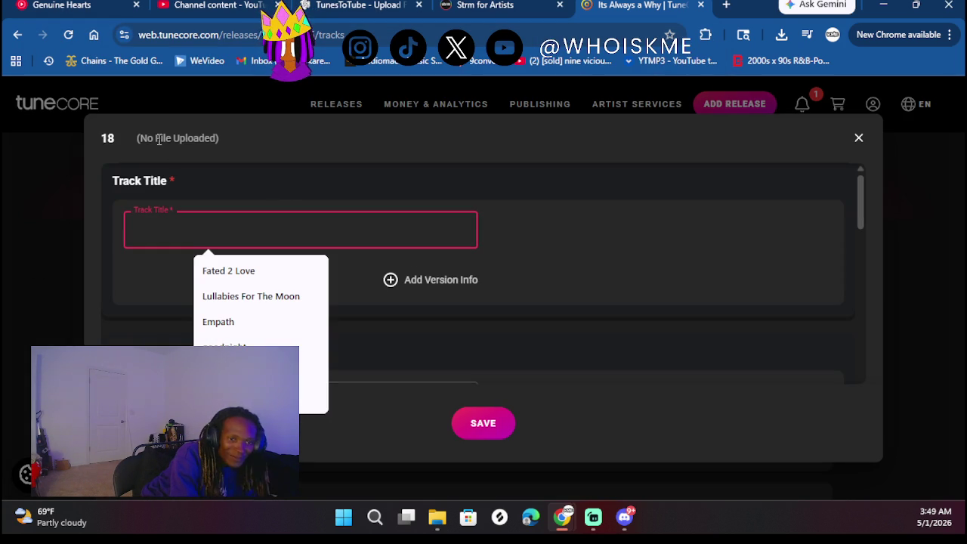
text(Pa)
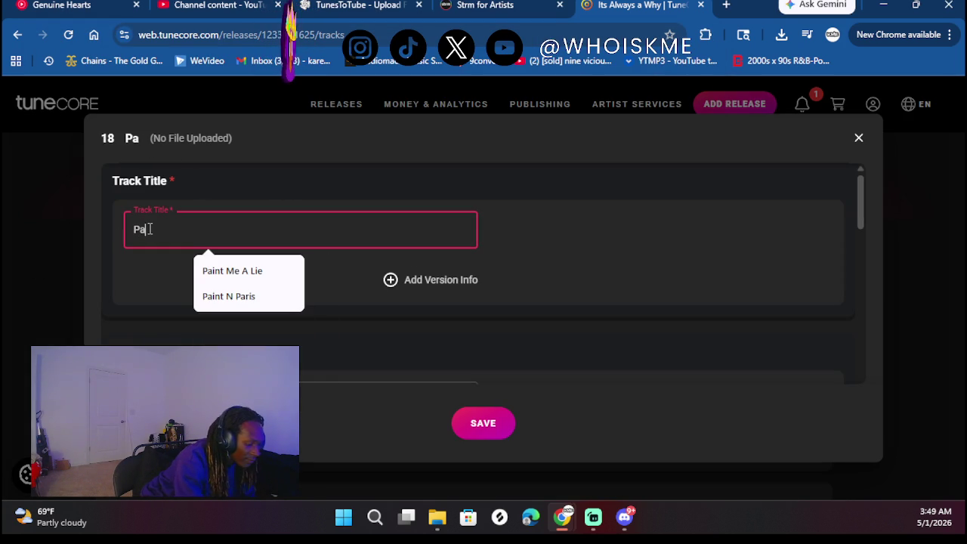
text(intE)
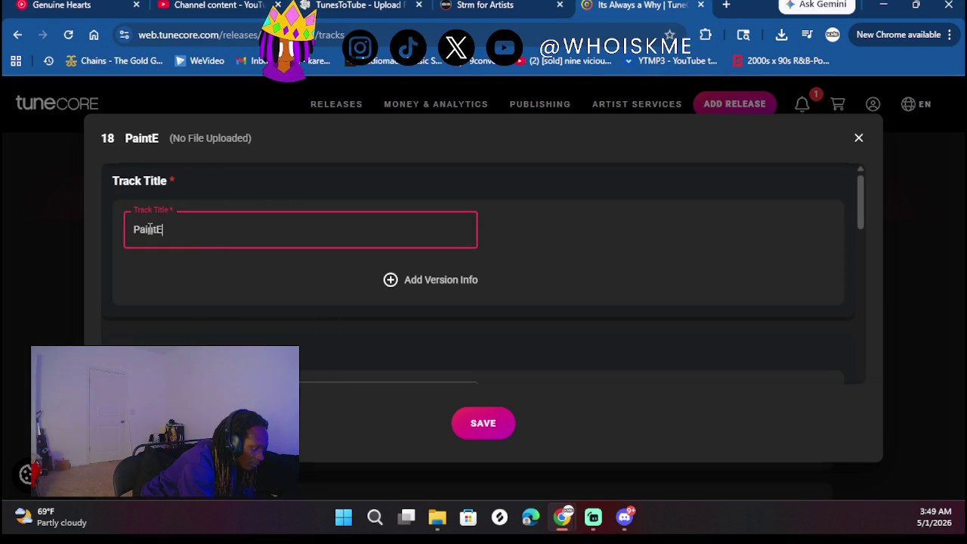
text(rror)
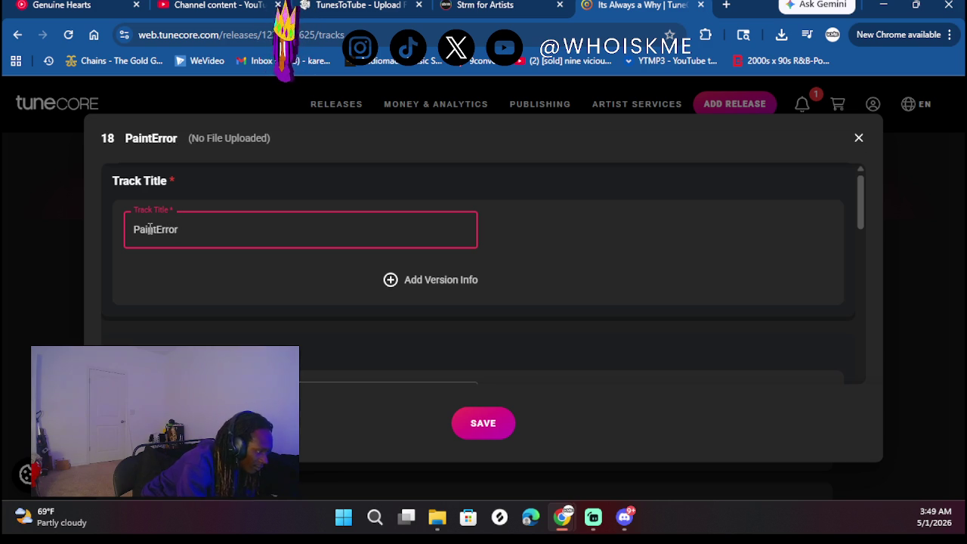
text(737)
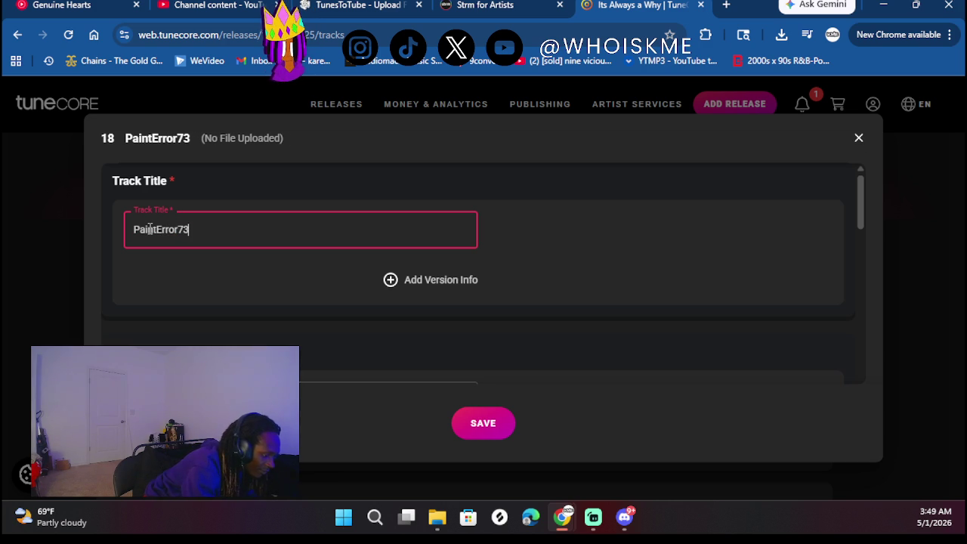
Fill in the songwriter's full name from the suggestions
scroll(270, 295, down, 1)
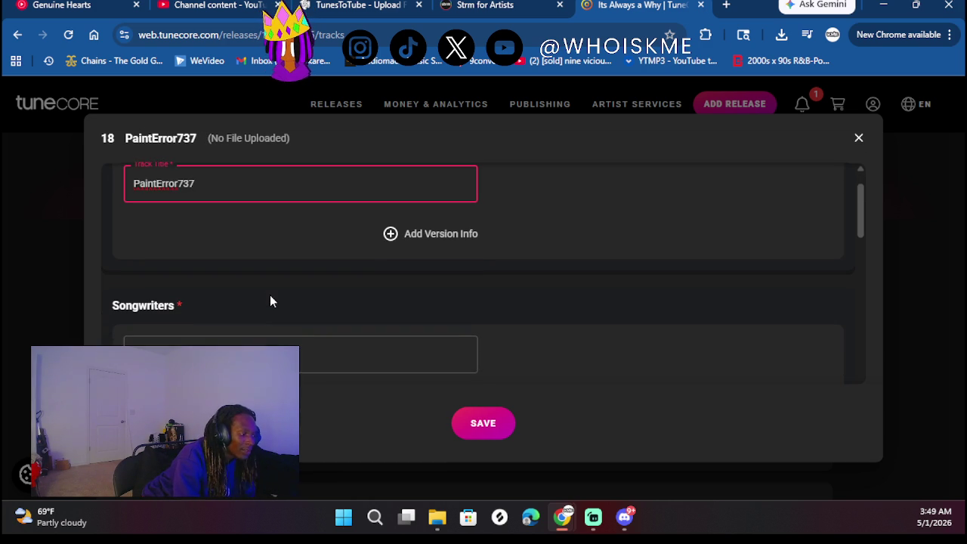
scroll(291, 252, down, 2)
scroll(235, 207, up, 2)
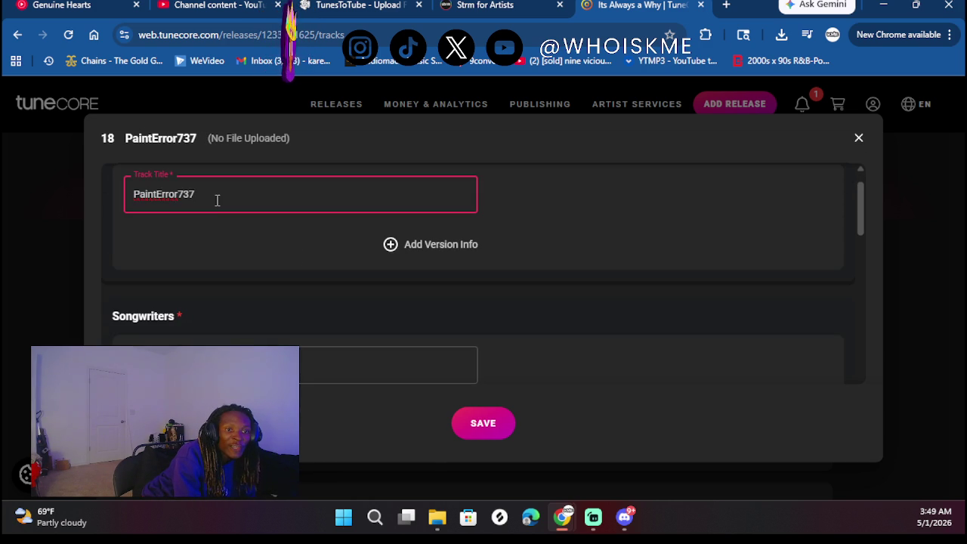
scroll(235, 248, down, 2)
click(229, 234)
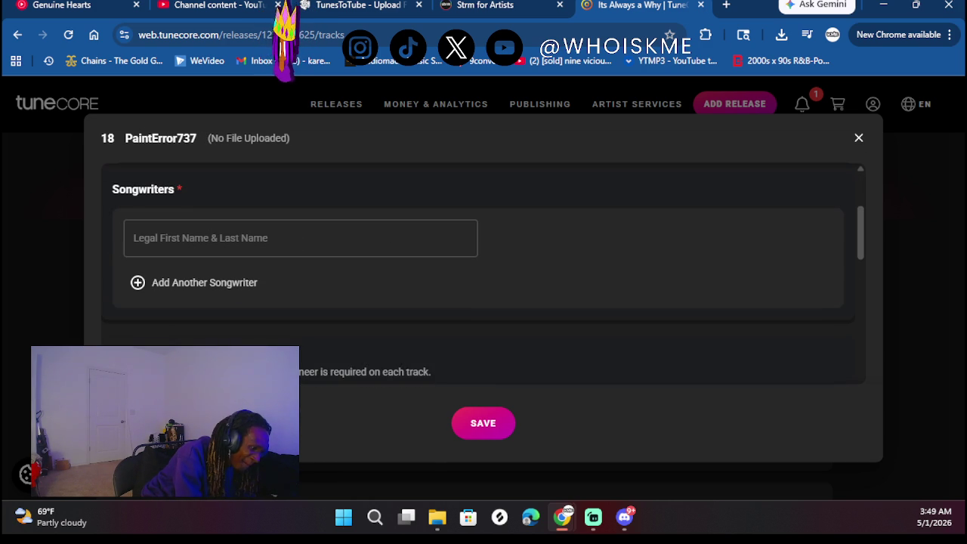
scroll(383, 271, down, 1)
scroll(383, 270, up, 2)
click(384, 272)
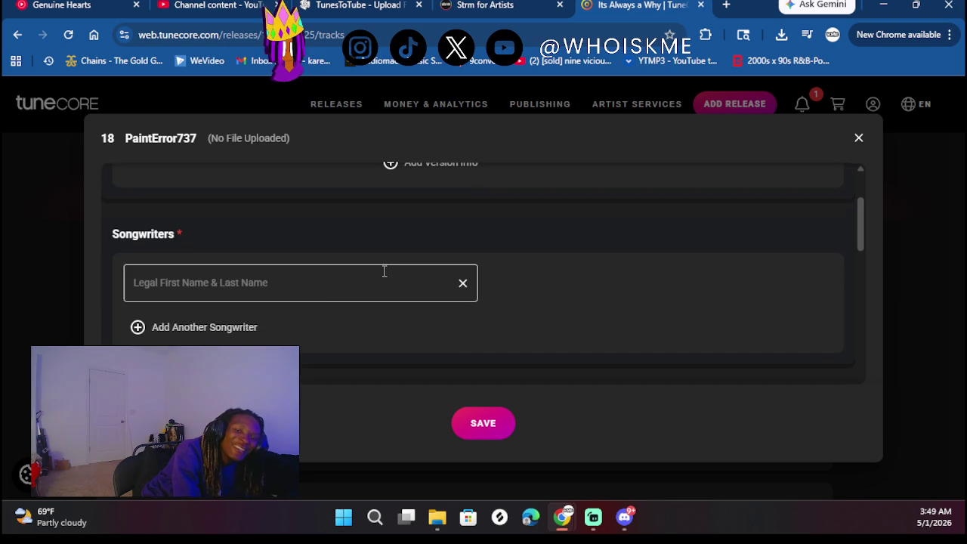
click(257, 320)
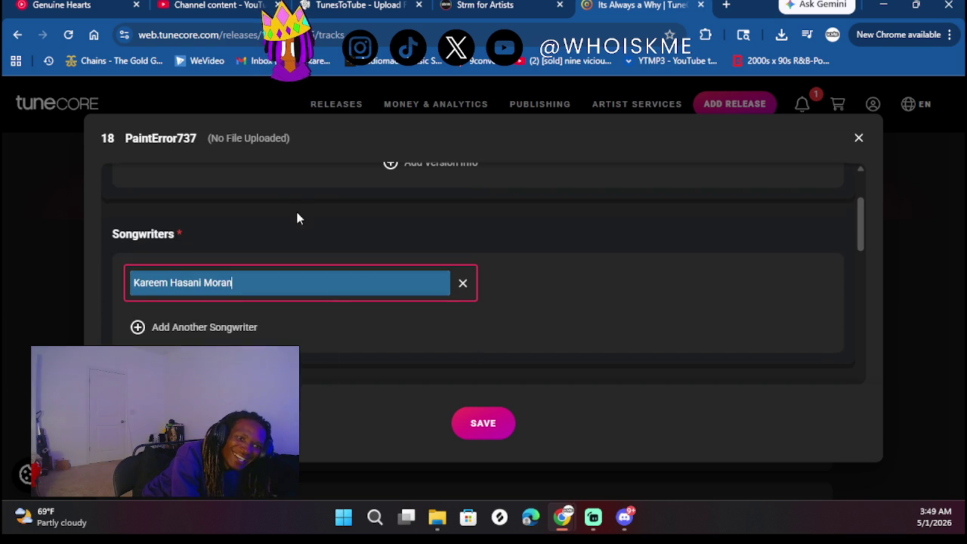
Set the performer role to rap and credit the artist as mixing engineer
scroll(293, 227, up, 1)
scroll(294, 198, down, 2)
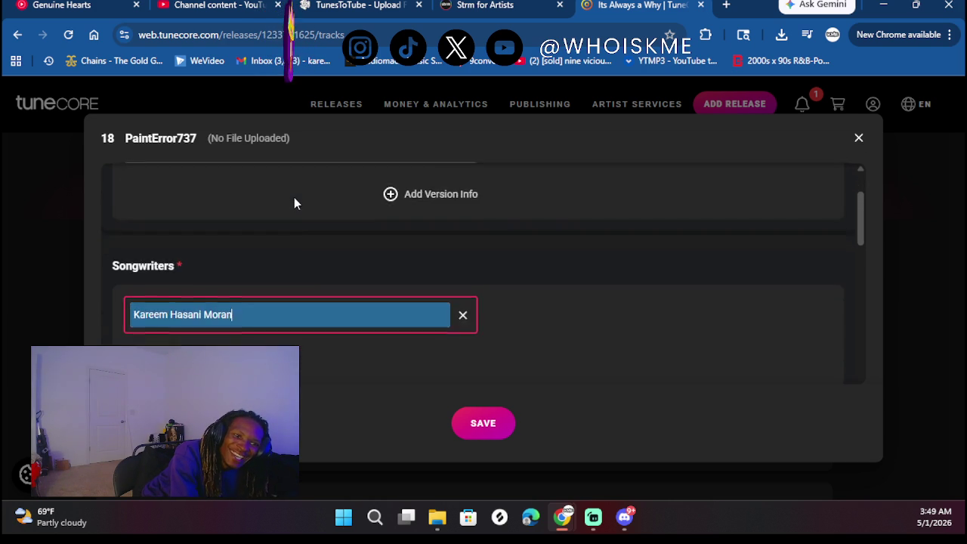
scroll(294, 198, down, 4)
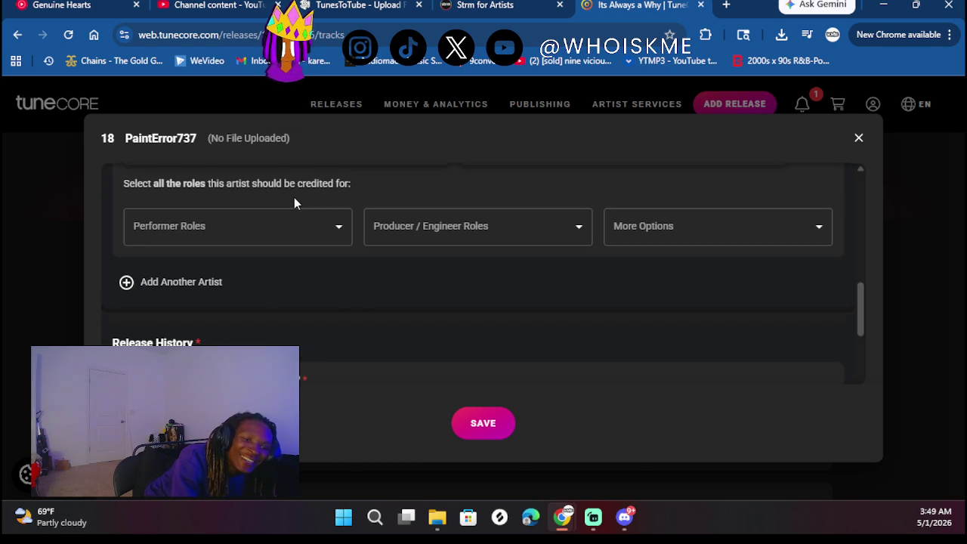
click(257, 229)
text(rap)
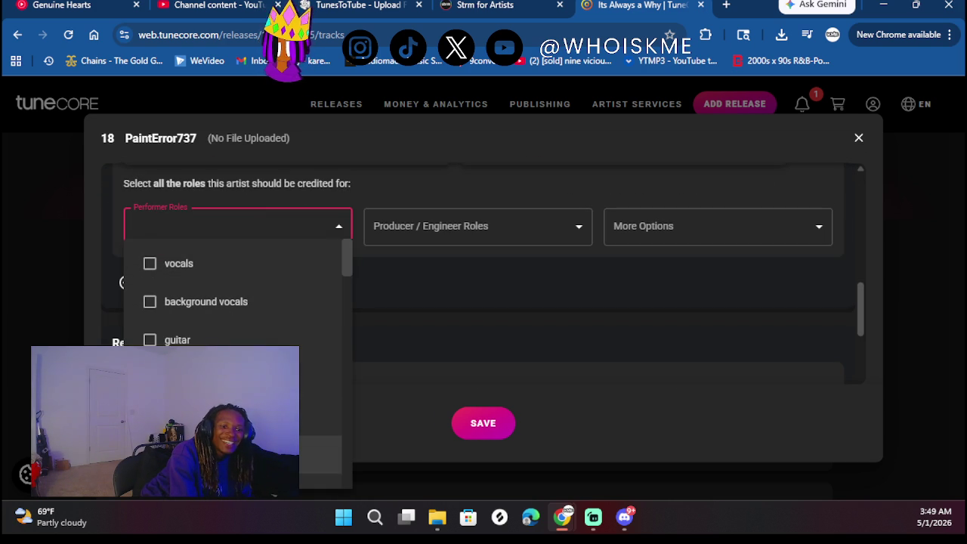
click(467, 227)
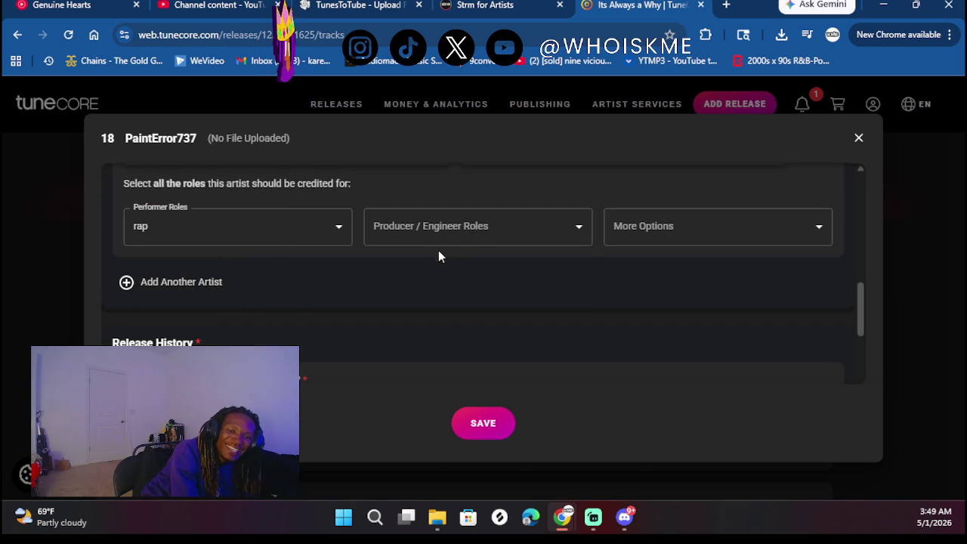
click(437, 240)
click(423, 340)
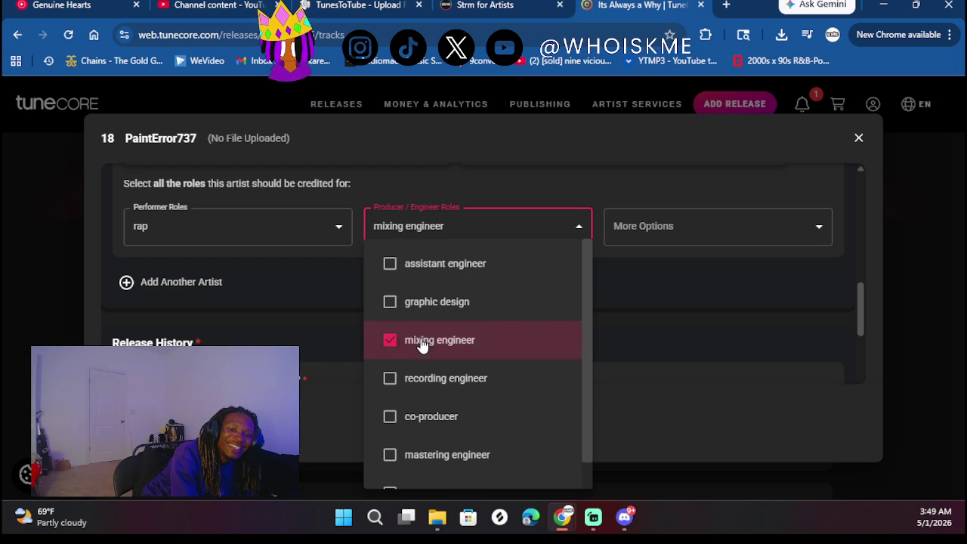
click(274, 335)
Mark track 18 previously released with original release date 06/14/2025
scroll(343, 303, down, 3)
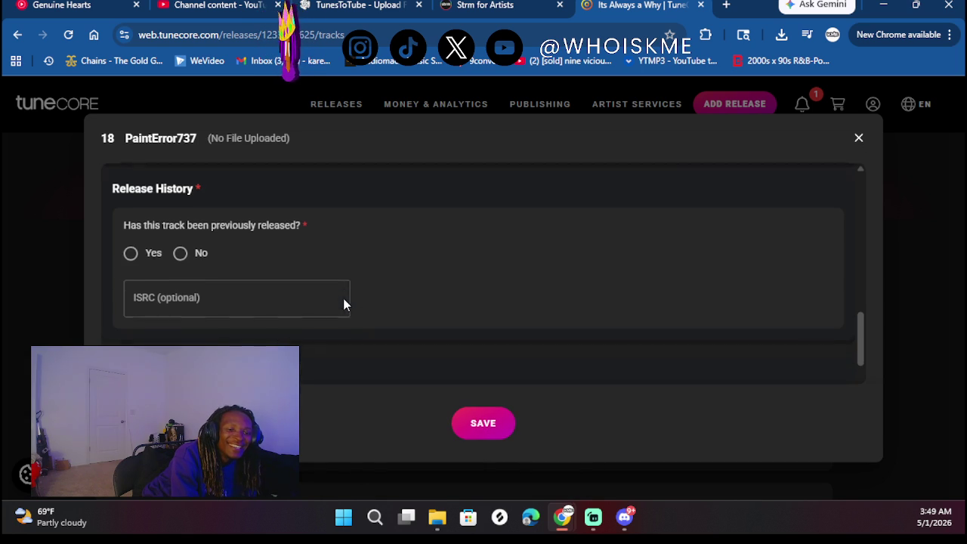
click(133, 253)
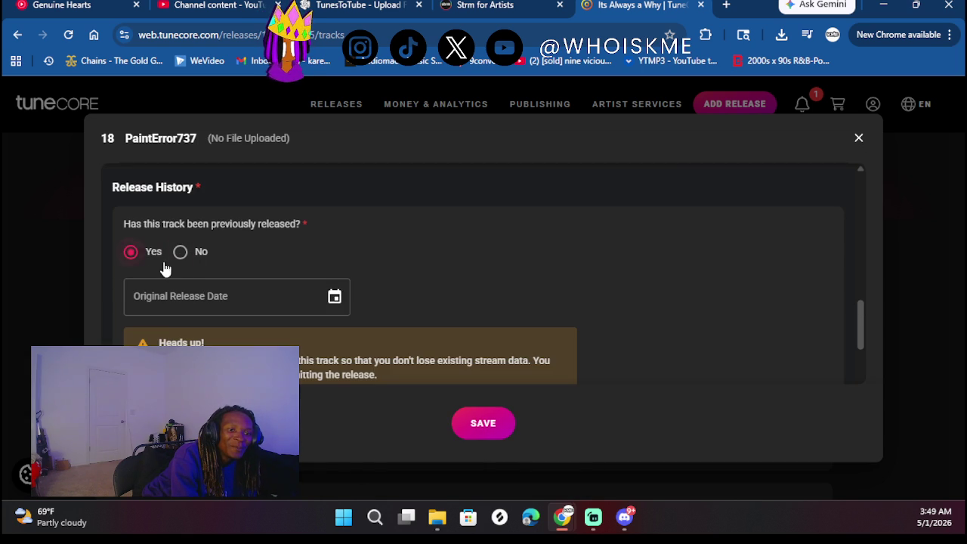
click(335, 296)
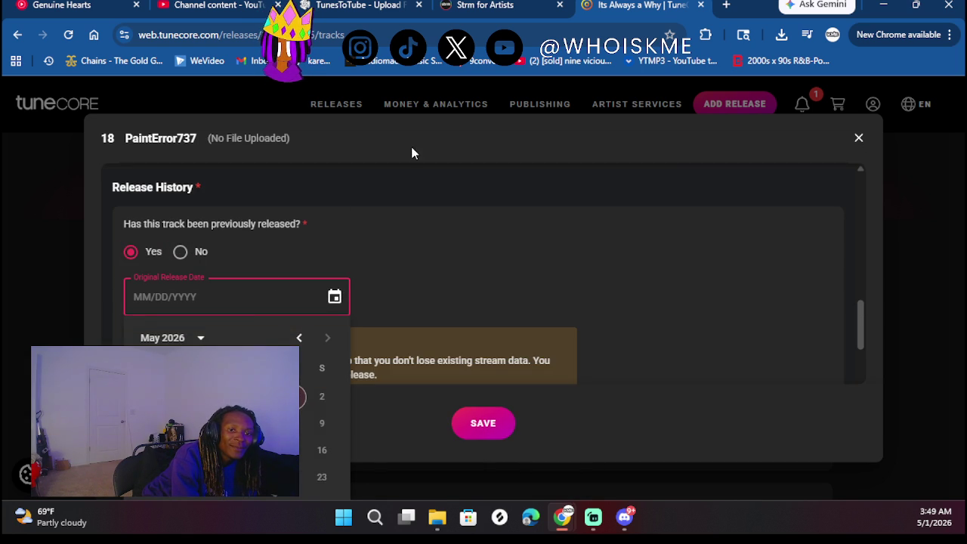
click(200, 338)
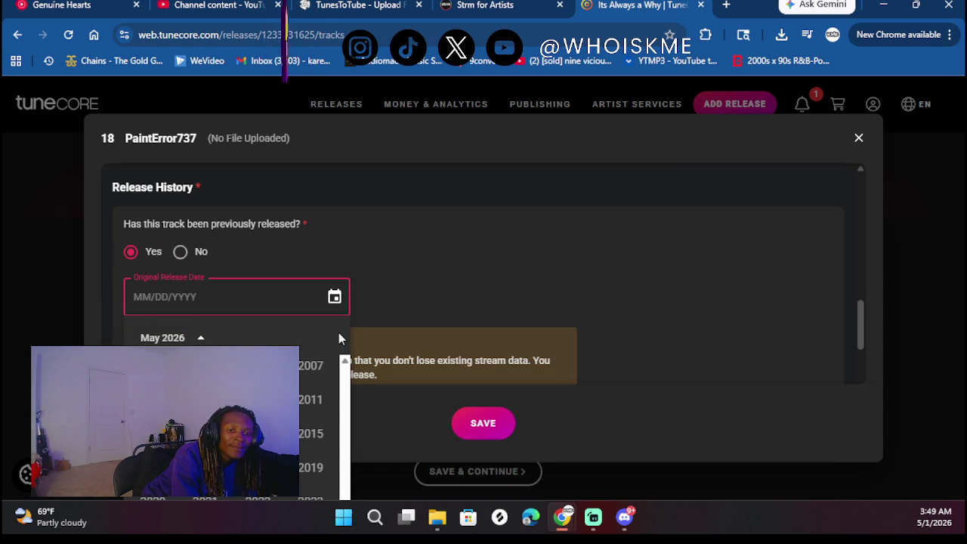
click(212, 335)
scroll(430, 279, up, 1)
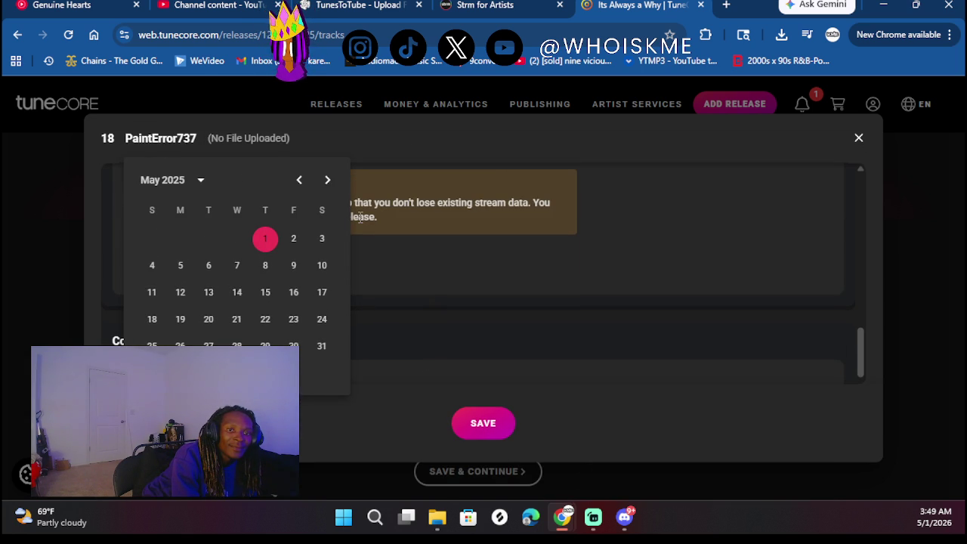
click(327, 181)
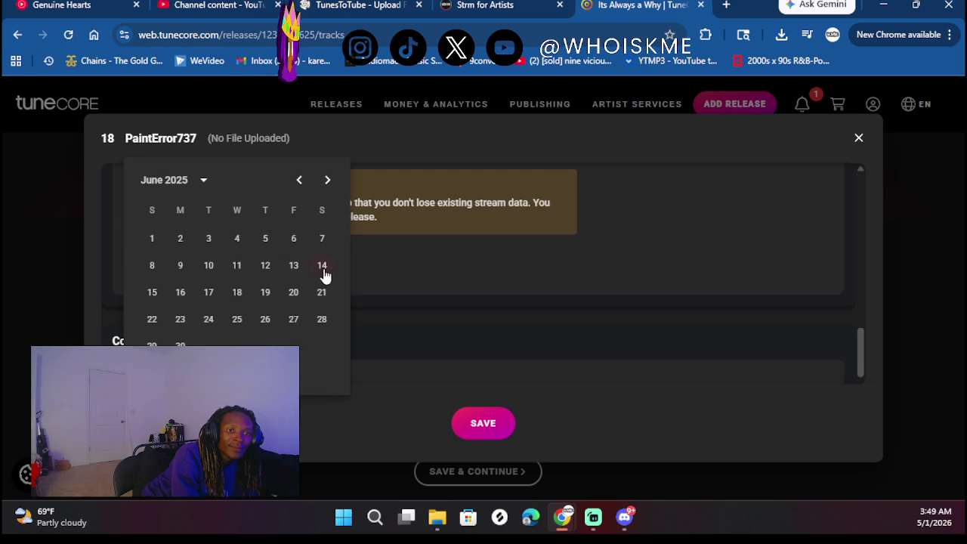
click(322, 265)
scroll(449, 279, down, 3)
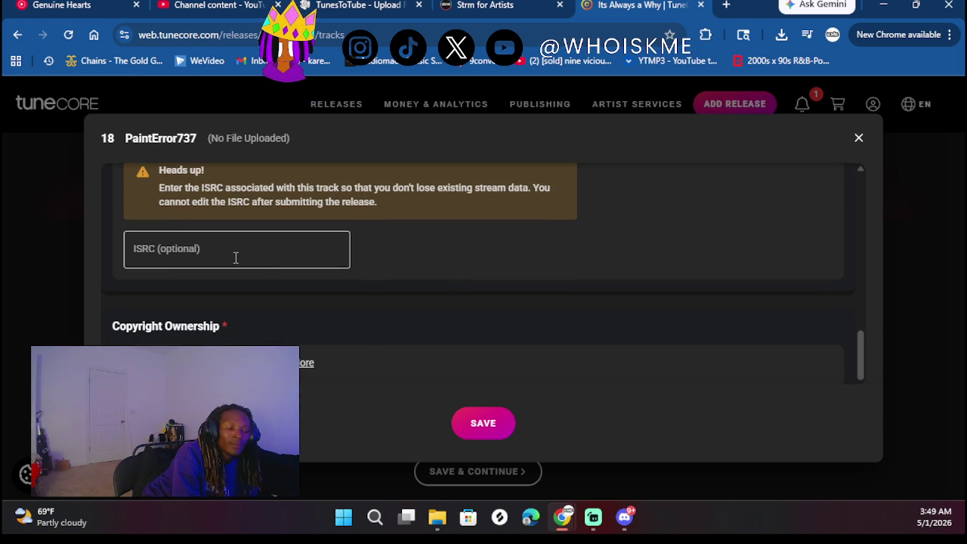
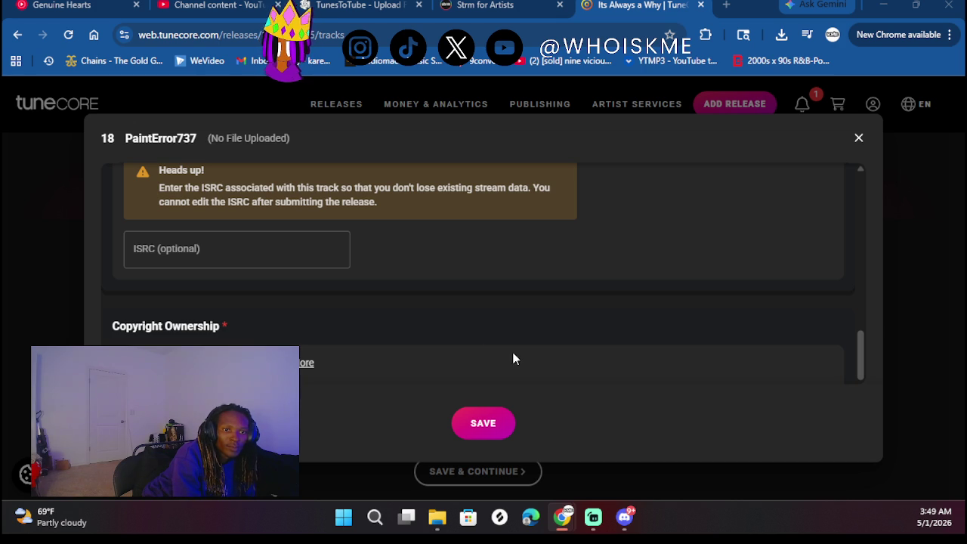
Paste the ISRC for track 18, mark it not a cover with explicit lyrics, and save
click(197, 242)
text(QZWFP2545242)
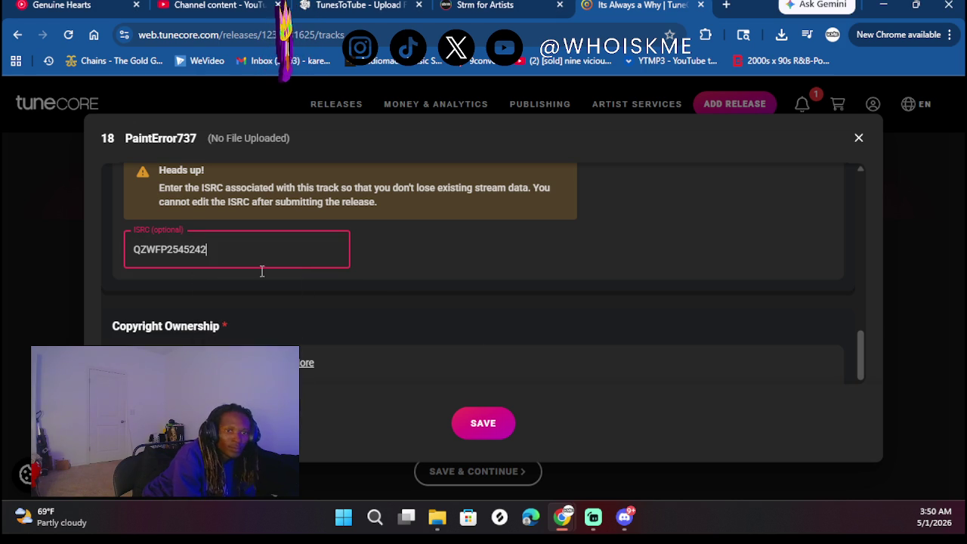
scroll(423, 323, down, 4)
scroll(393, 303, up, 3)
click(180, 302)
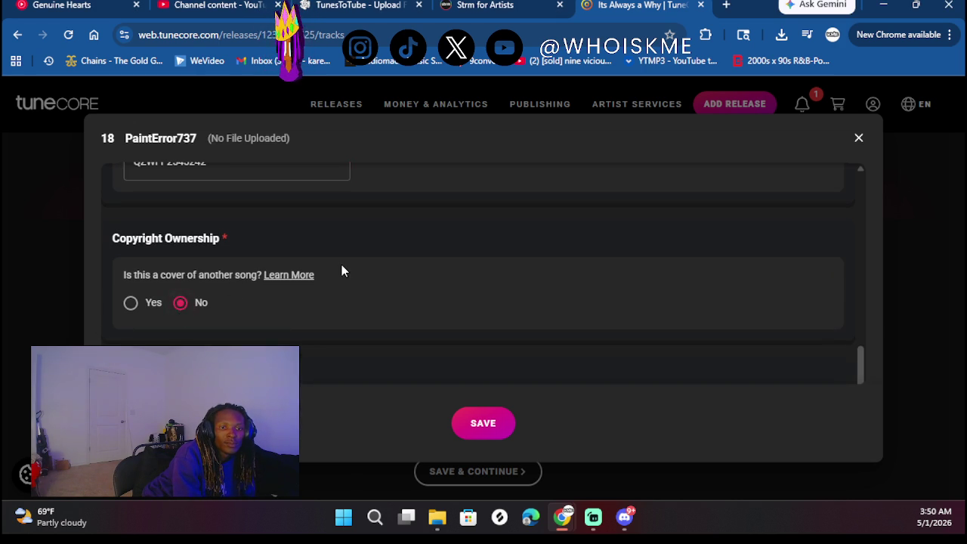
scroll(342, 264, down, 2)
click(131, 255)
scroll(339, 256, down, 5)
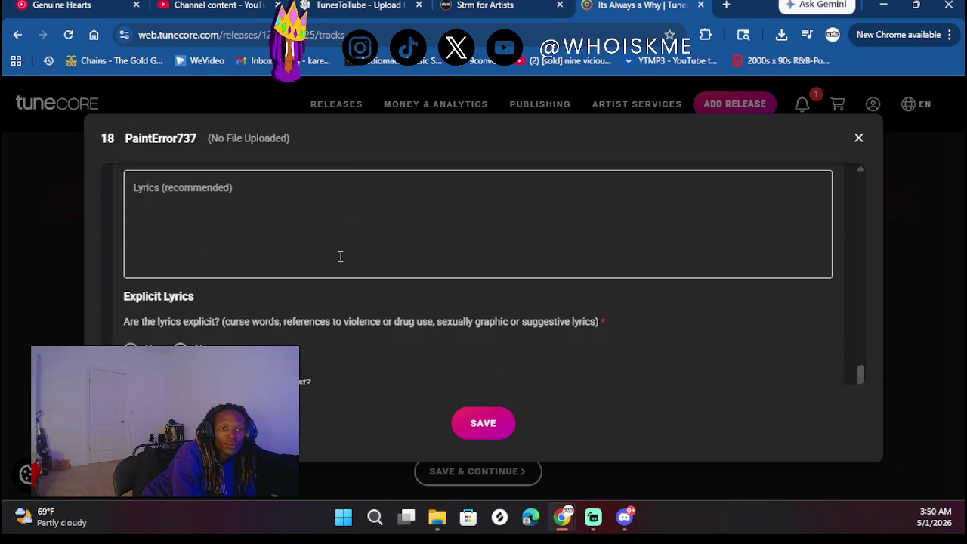
click(130, 278)
scroll(304, 271, down, 1)
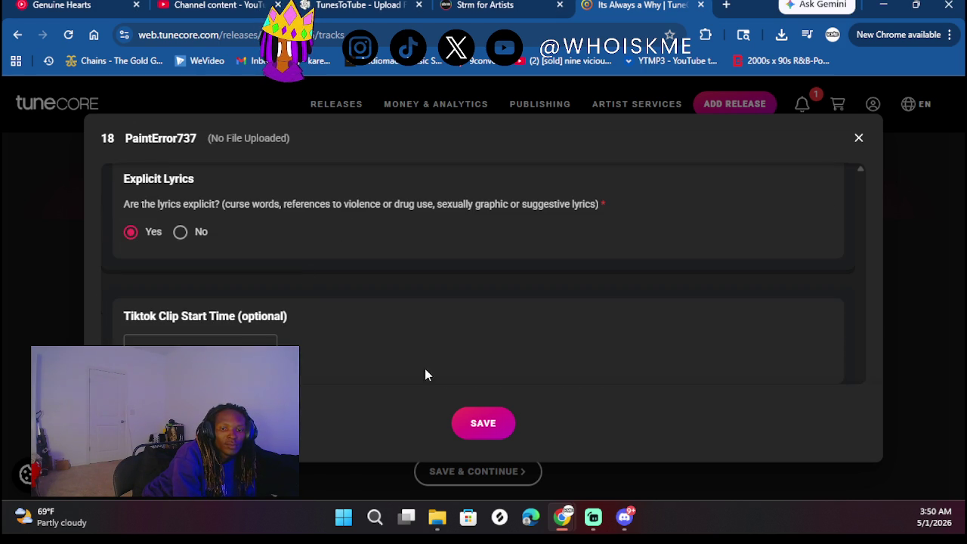
click(488, 422)
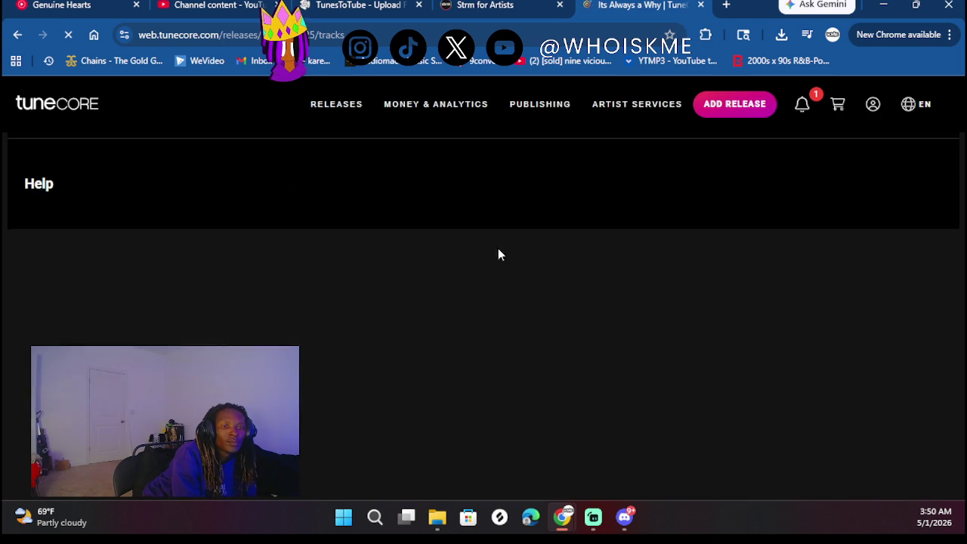
Upload Painterror737 as the stereo audio for track 18
scroll(468, 342, down, 20)
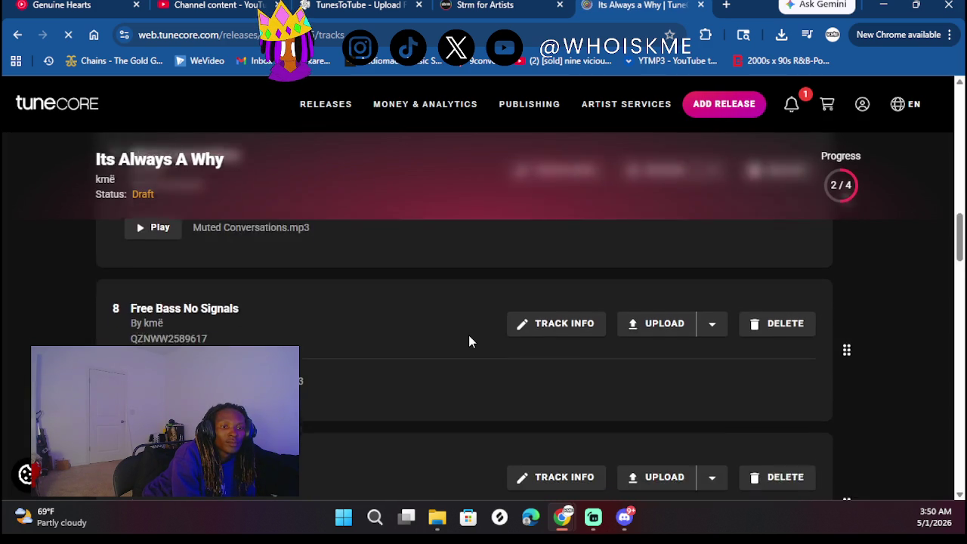
scroll(469, 341, down, 6)
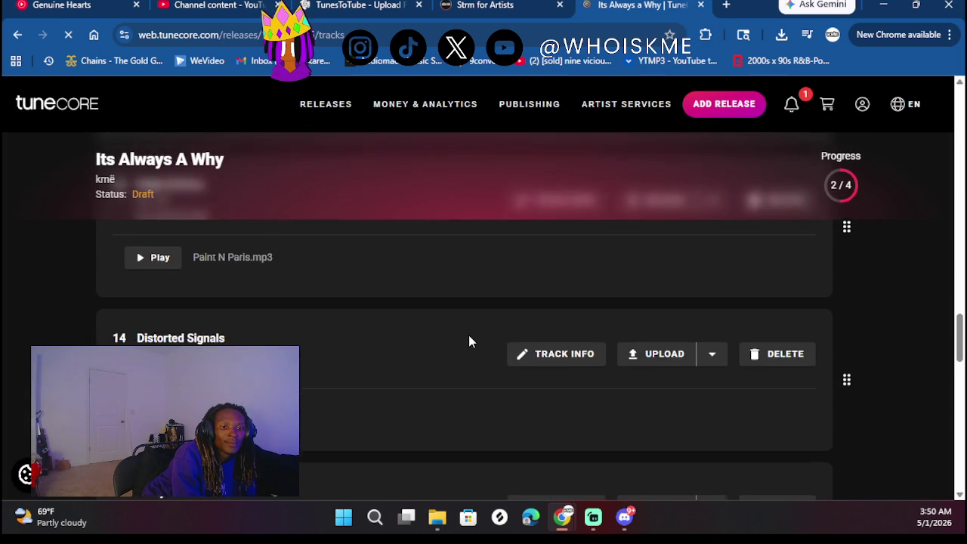
scroll(468, 341, down, 3)
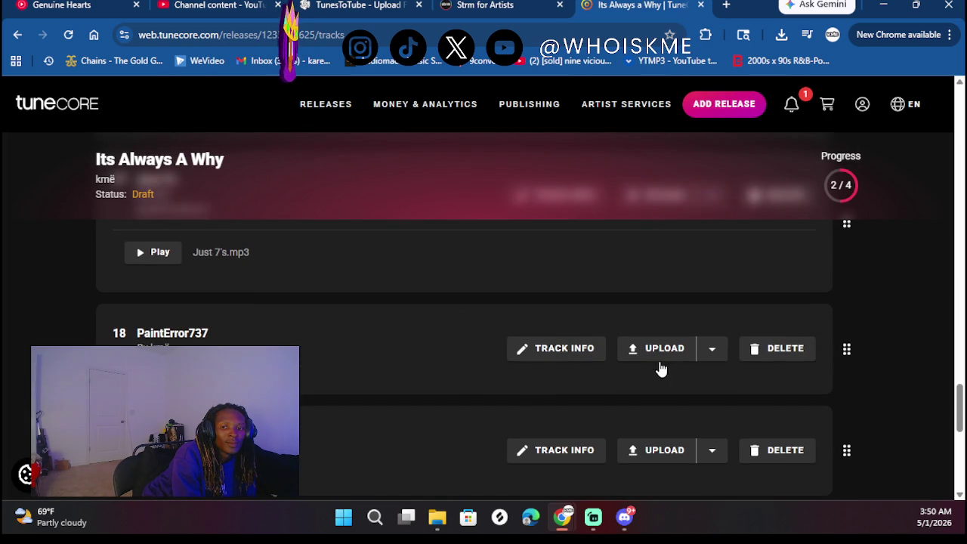
click(668, 353)
click(625, 381)
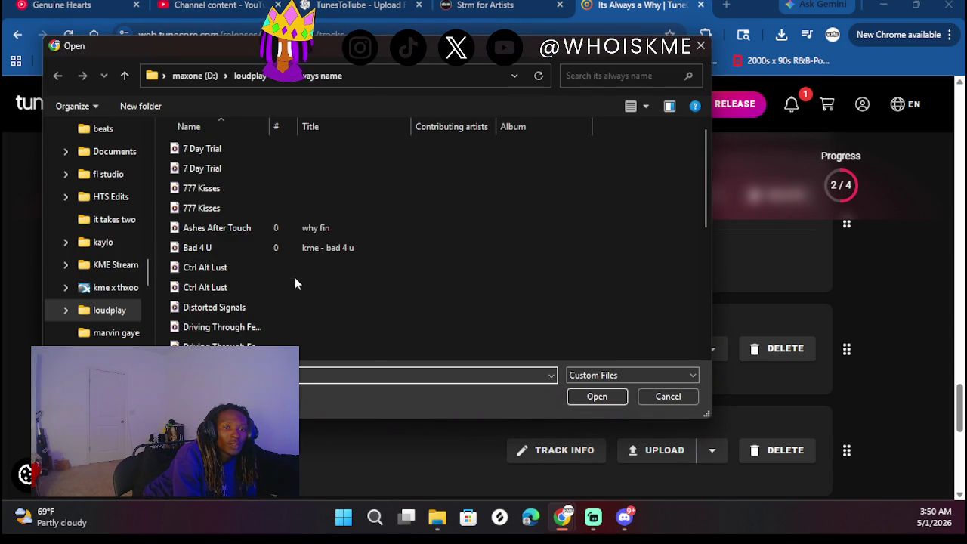
scroll(289, 244, down, 5)
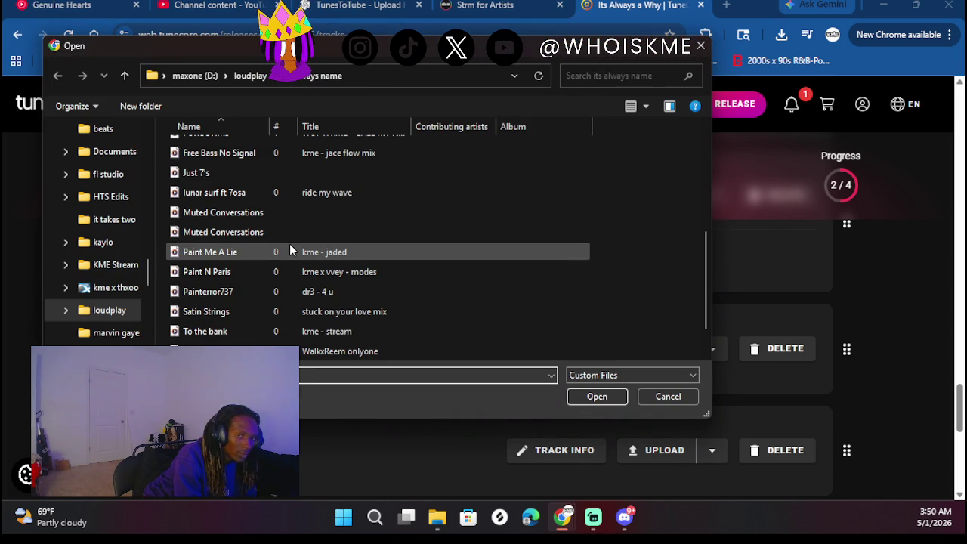
scroll(289, 243, down, 1)
double_click(227, 256)
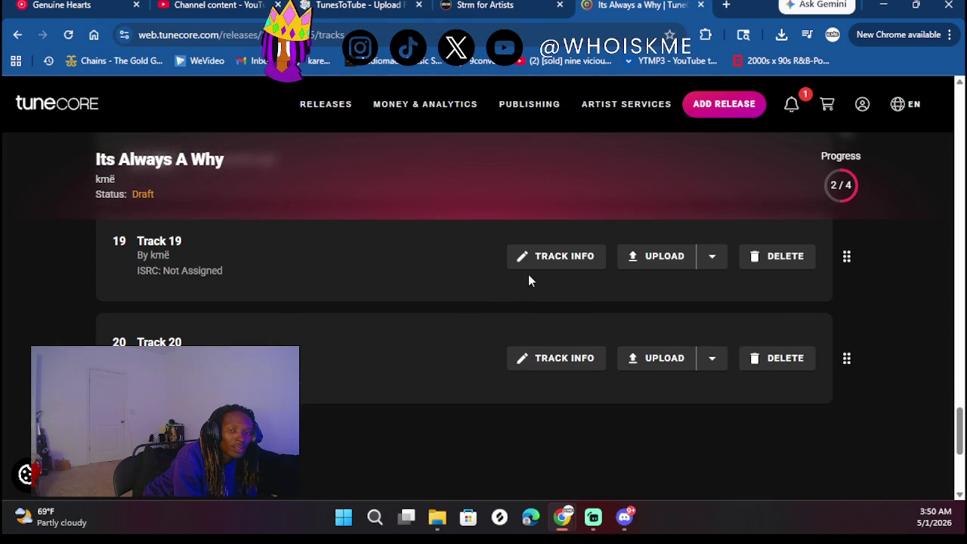
Title track 19 'To The Bank' and pick its songwriter from the suggestions
click(529, 255)
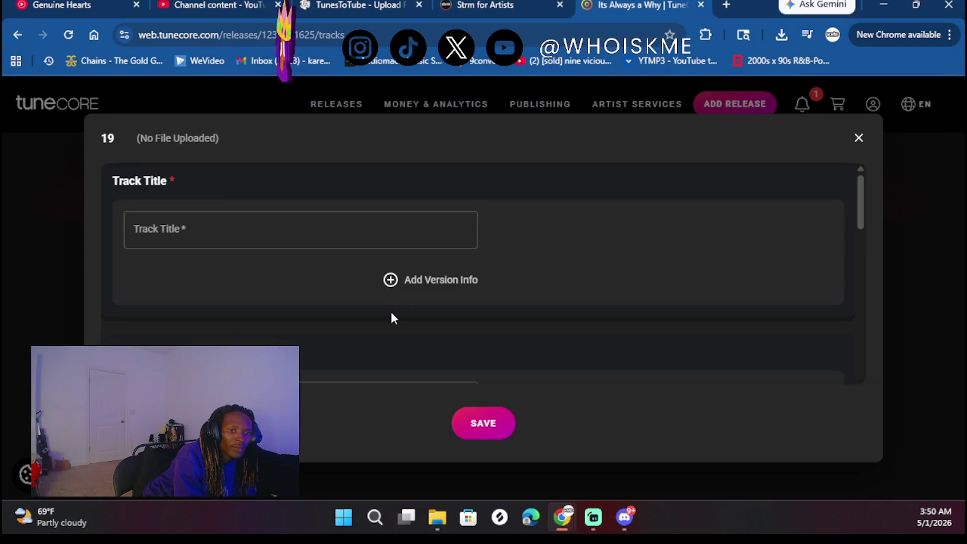
click(294, 227)
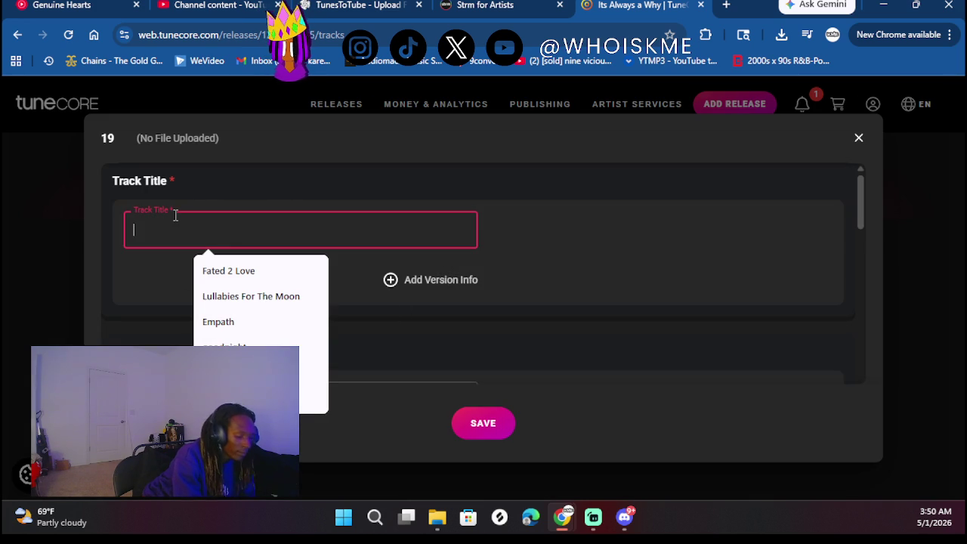
text(To Th)
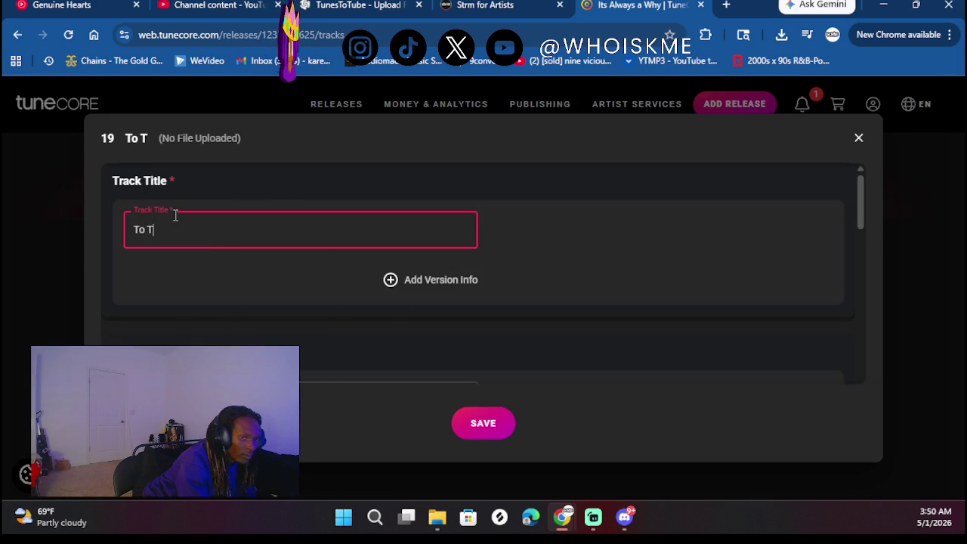
text(e Ba)
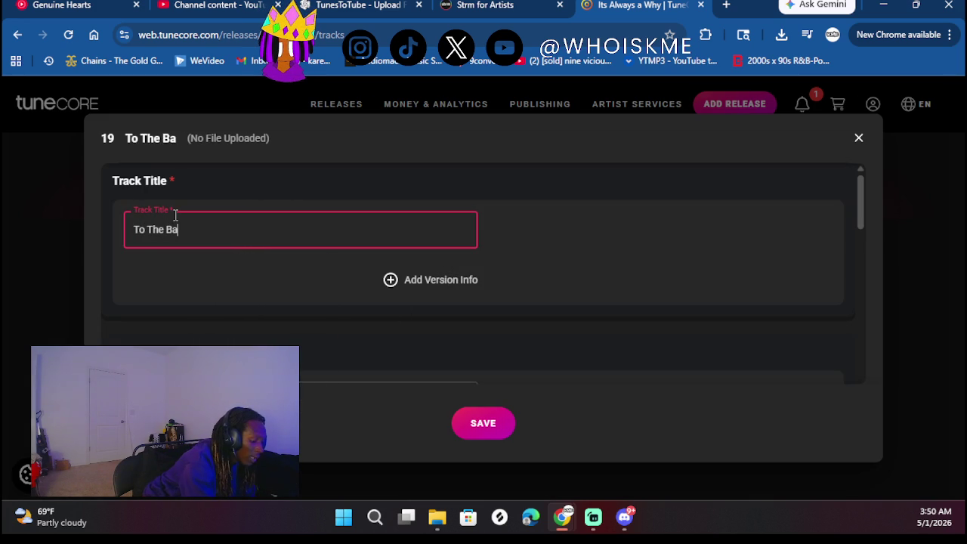
text(nk)
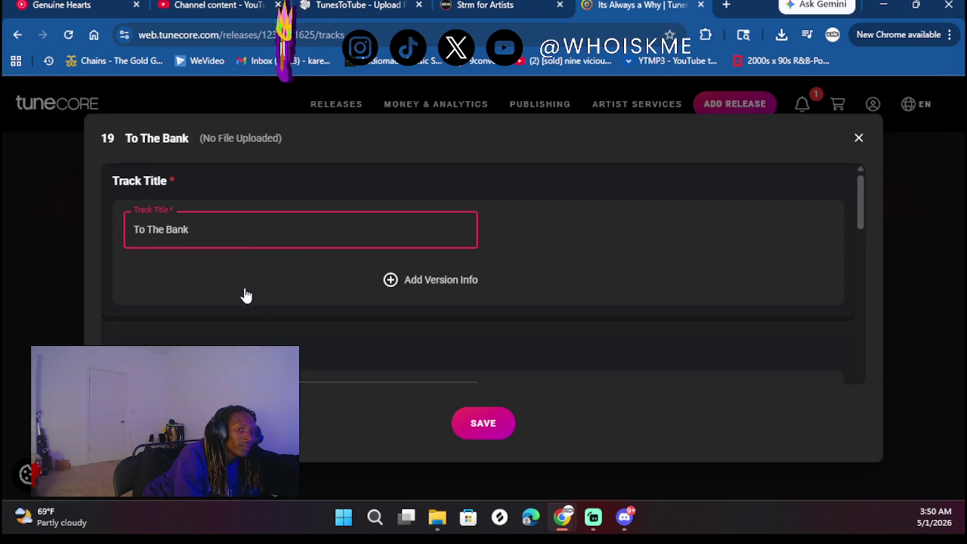
scroll(244, 293, down, 2)
scroll(244, 287, down, 1)
click(221, 258)
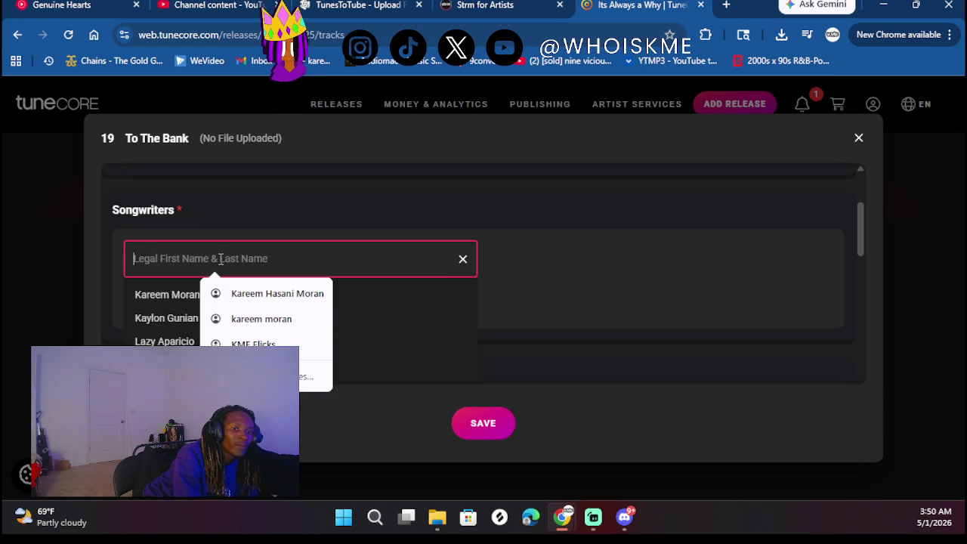
click(171, 299)
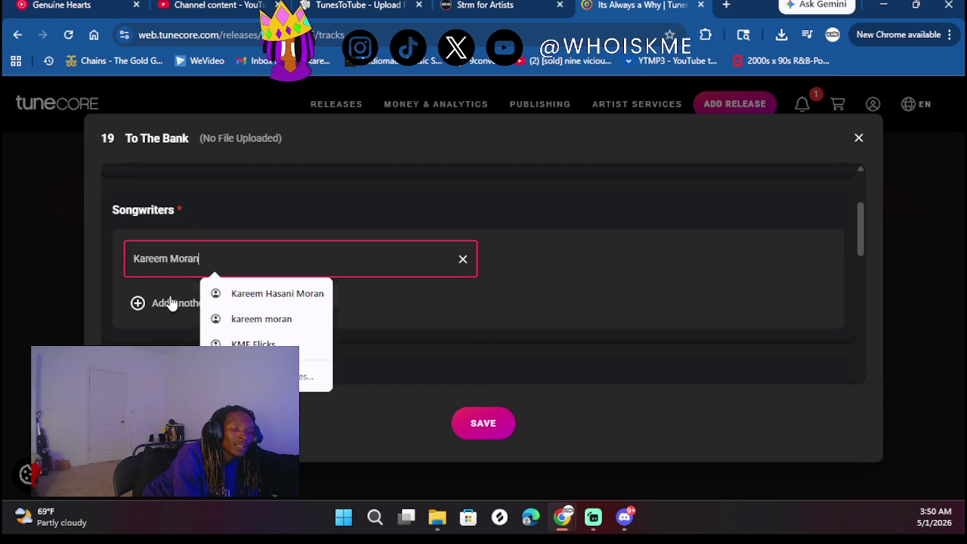
click(309, 202)
Credit rap as the performer role and mixing engineer as the engineer role
scroll(247, 328, down, 4)
scroll(237, 282, down, 3)
click(229, 203)
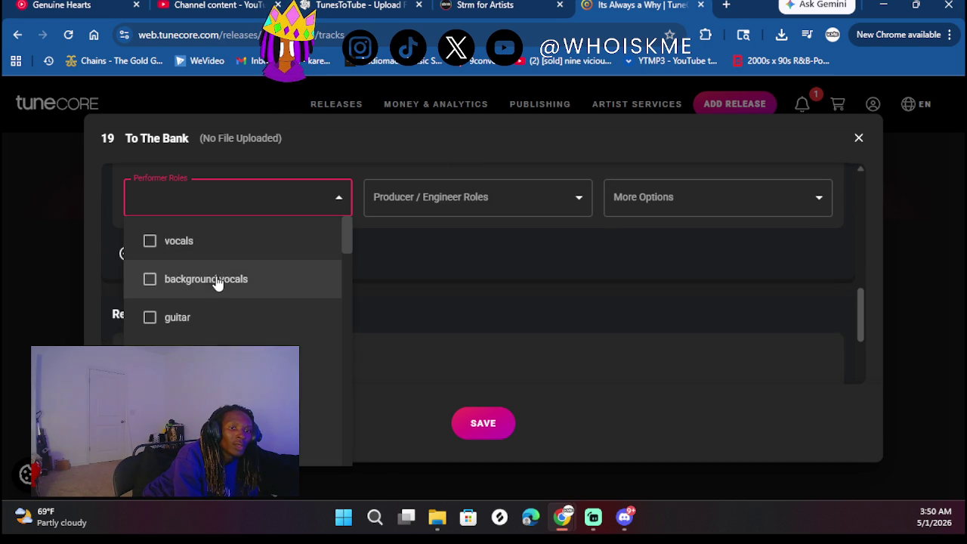
text(rap)
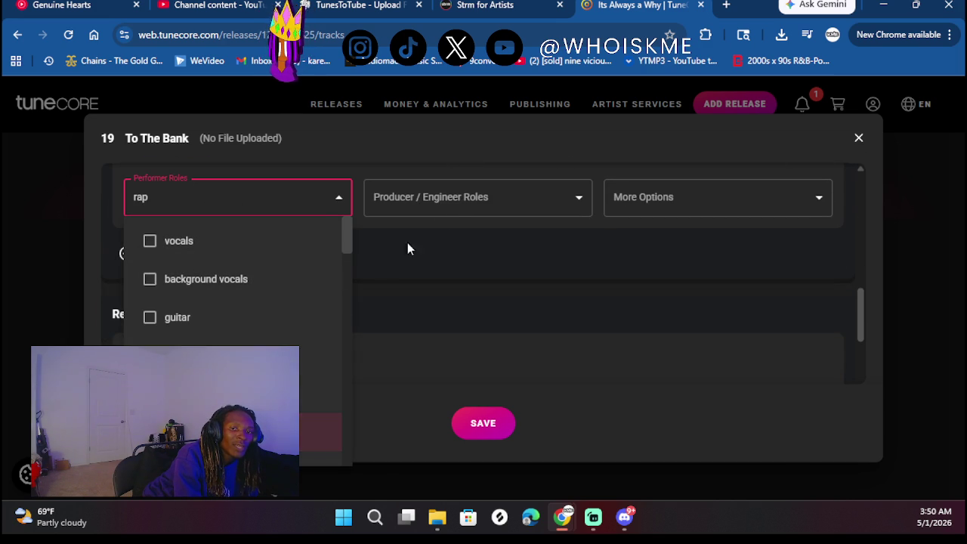
click(455, 205)
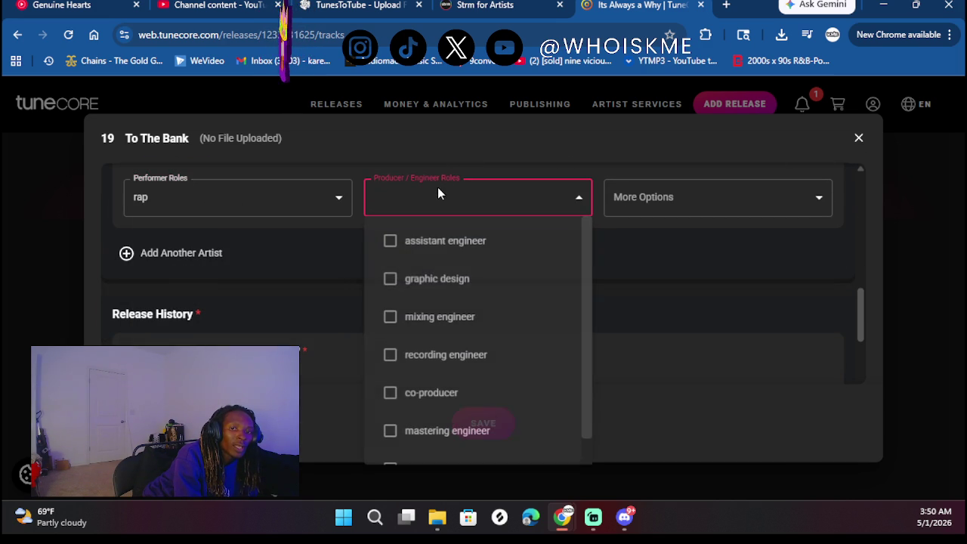
click(409, 330)
click(605, 291)
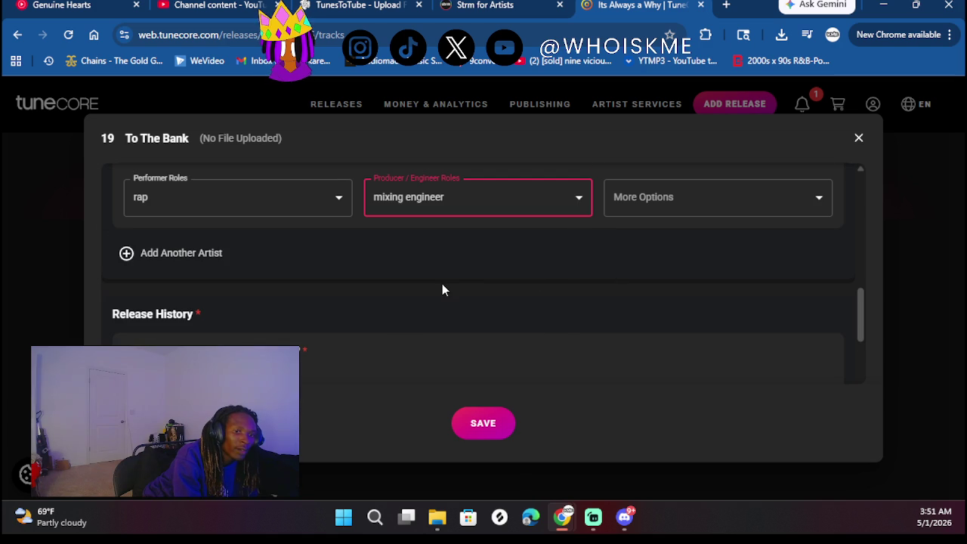
scroll(443, 288, down, 2)
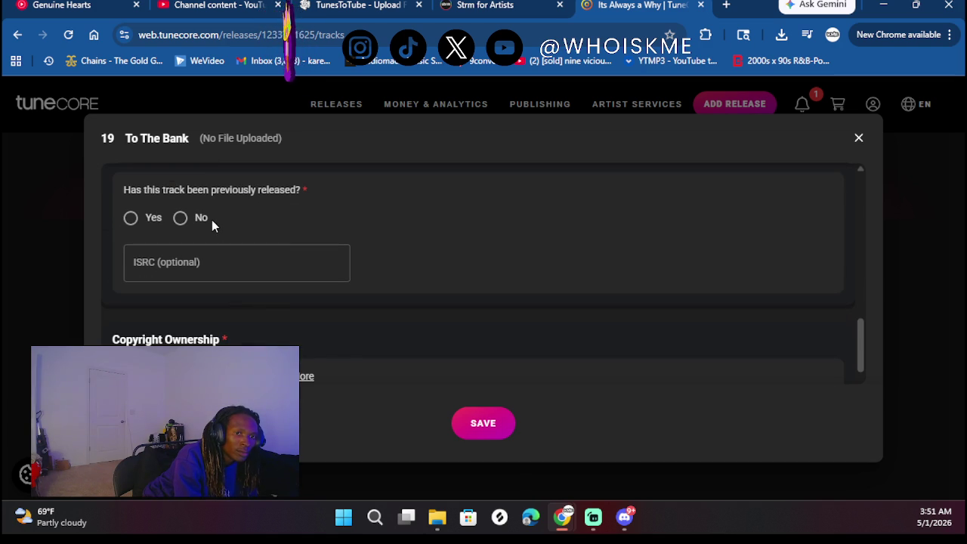
Mark the track previously released, setting the original release date to June 2025
click(133, 218)
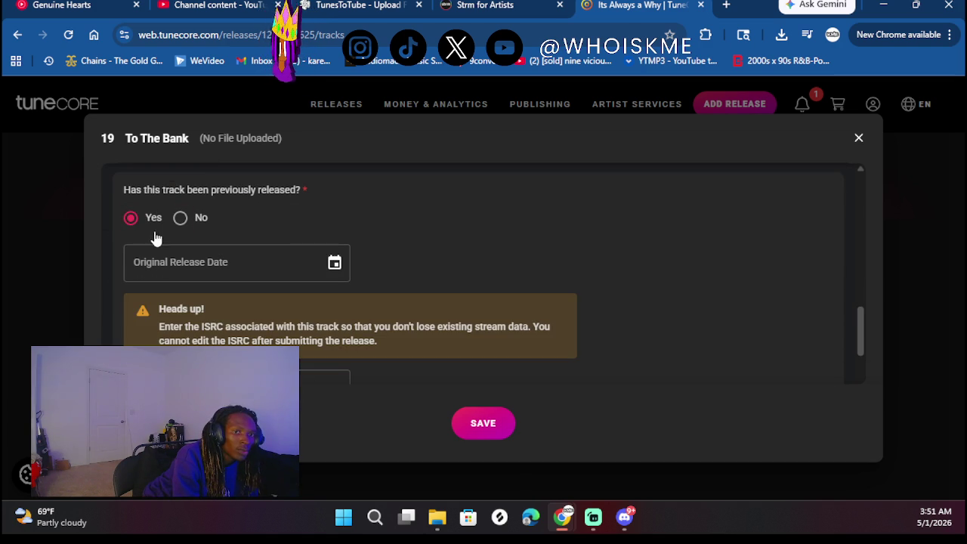
click(335, 264)
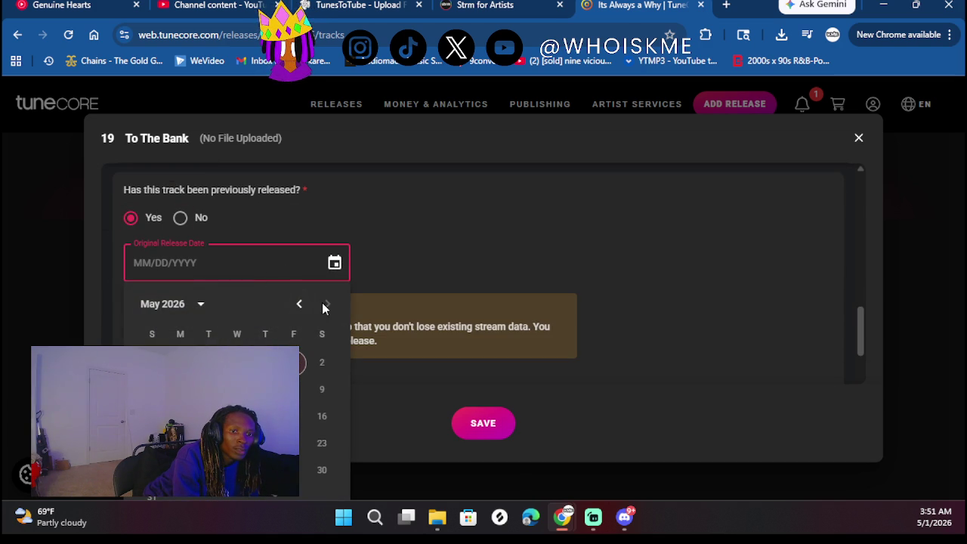
click(200, 306)
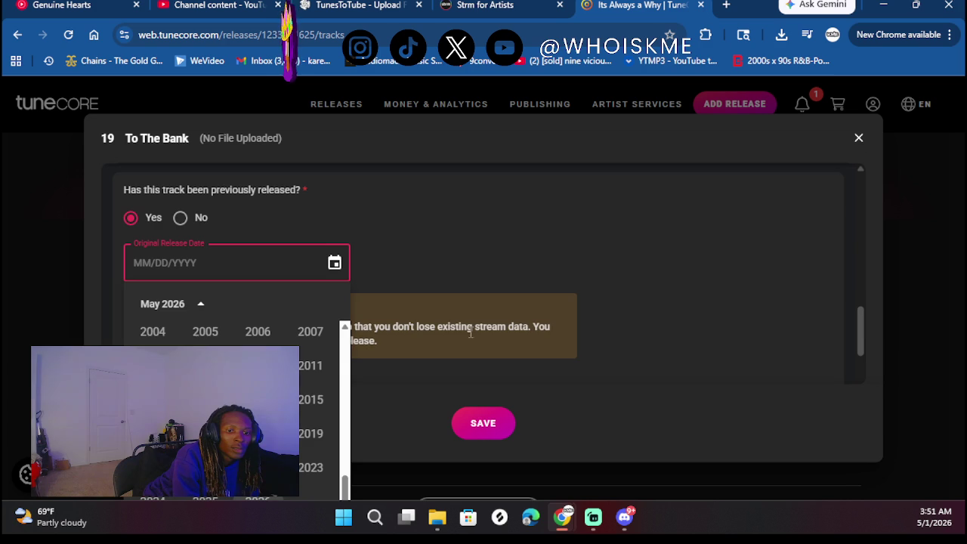
scroll(521, 323, down, 2)
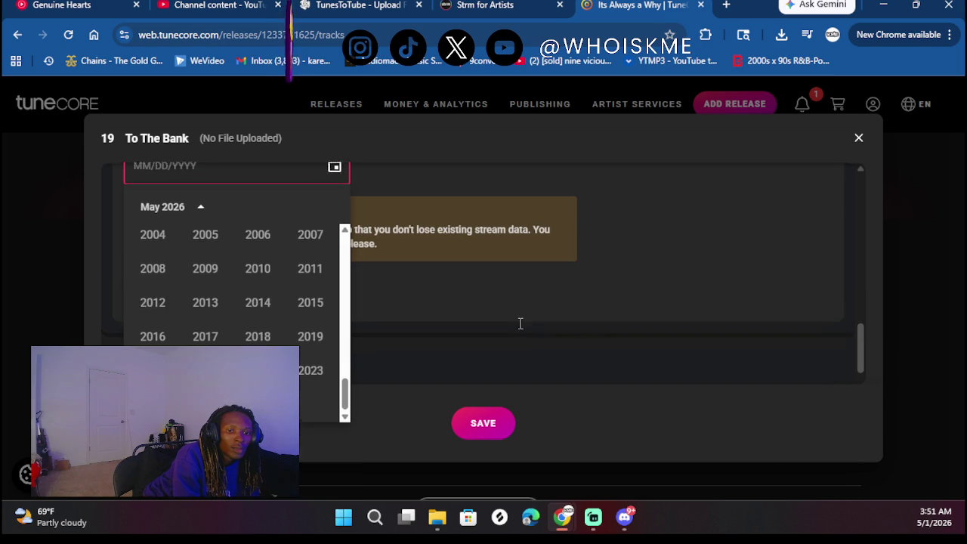
click(236, 278)
click(328, 204)
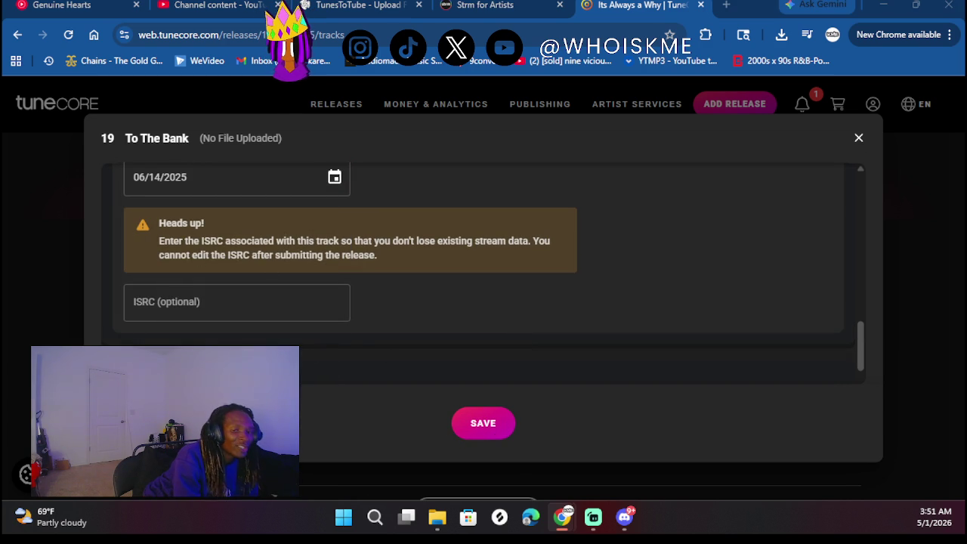
Accept the suggested ISRC, answer not a cover with explicit lyrics, and save
click(257, 306)
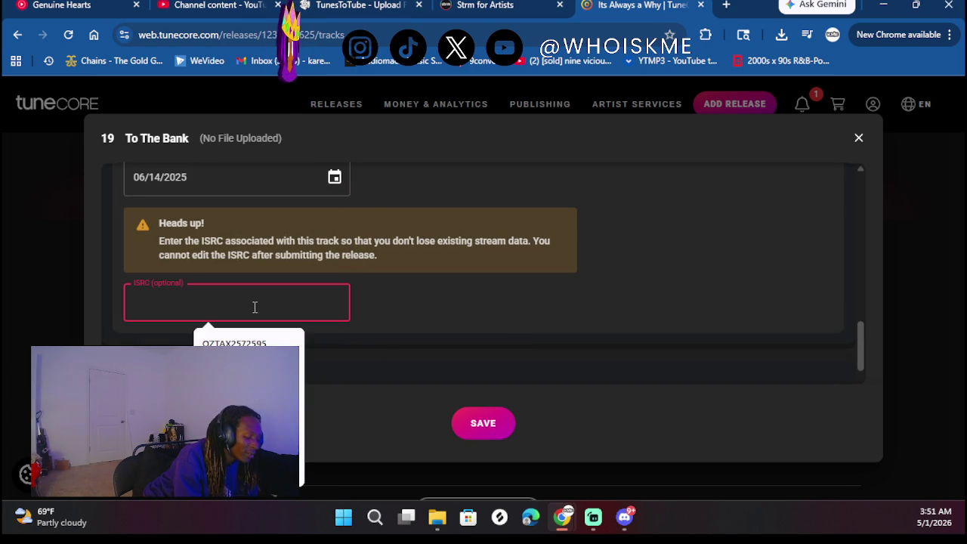
click(249, 340)
scroll(478, 284, down, 3)
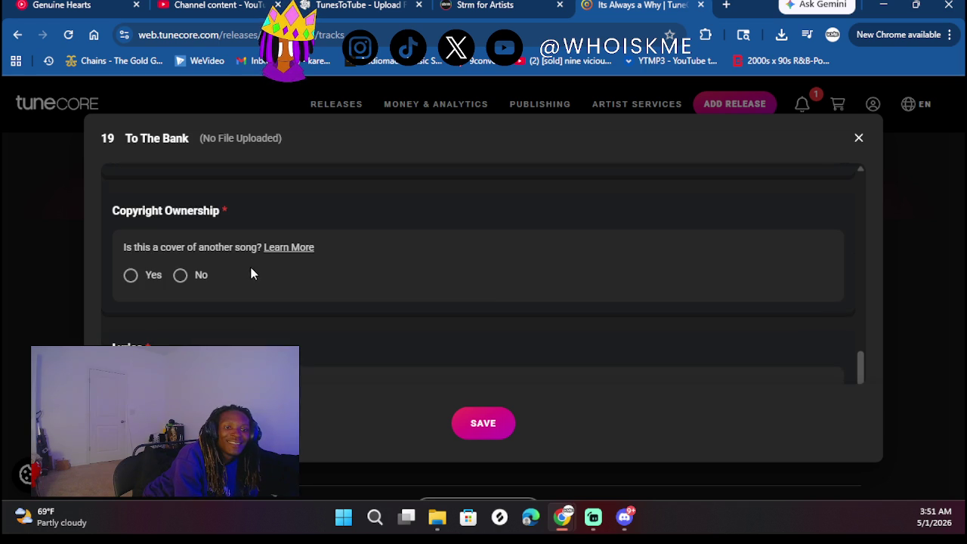
click(181, 276)
scroll(328, 267, down, 2)
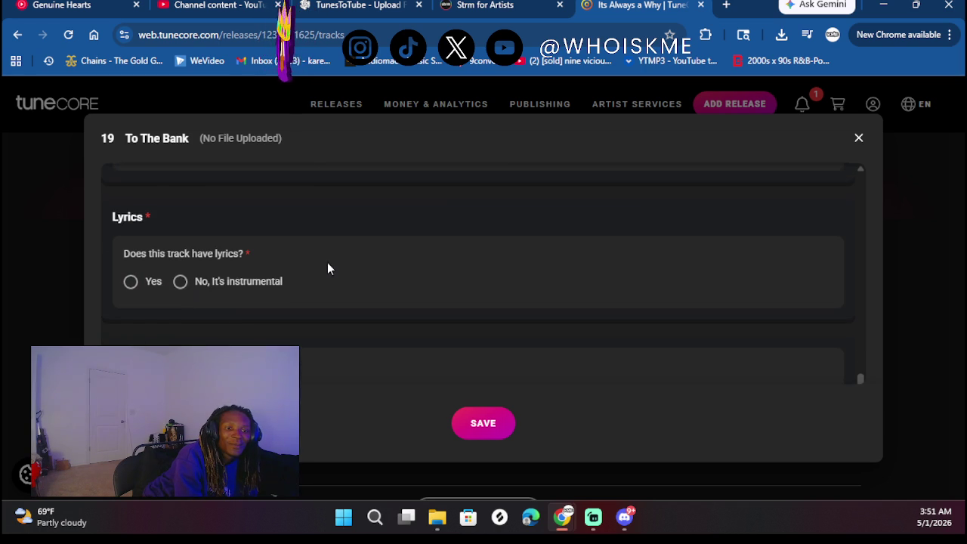
click(146, 286)
scroll(292, 273, down, 4)
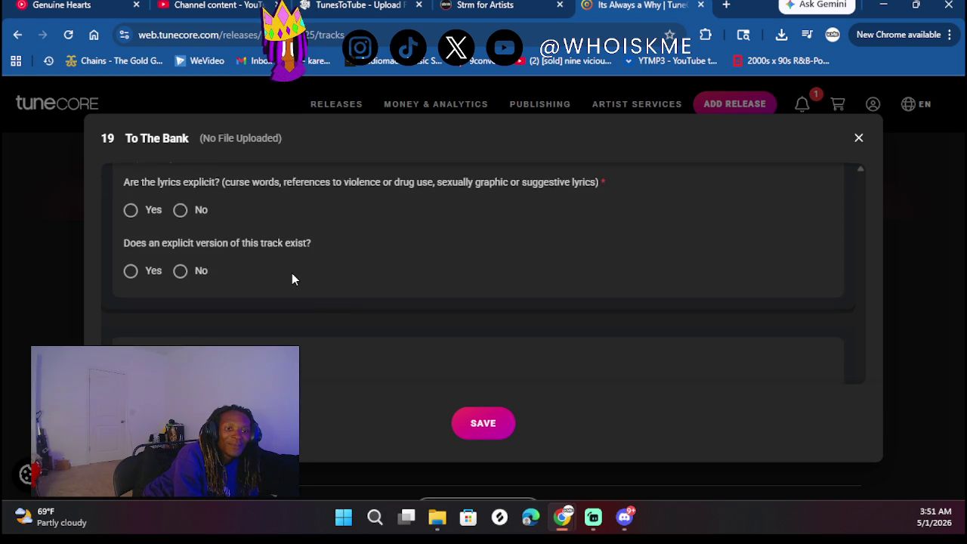
click(150, 215)
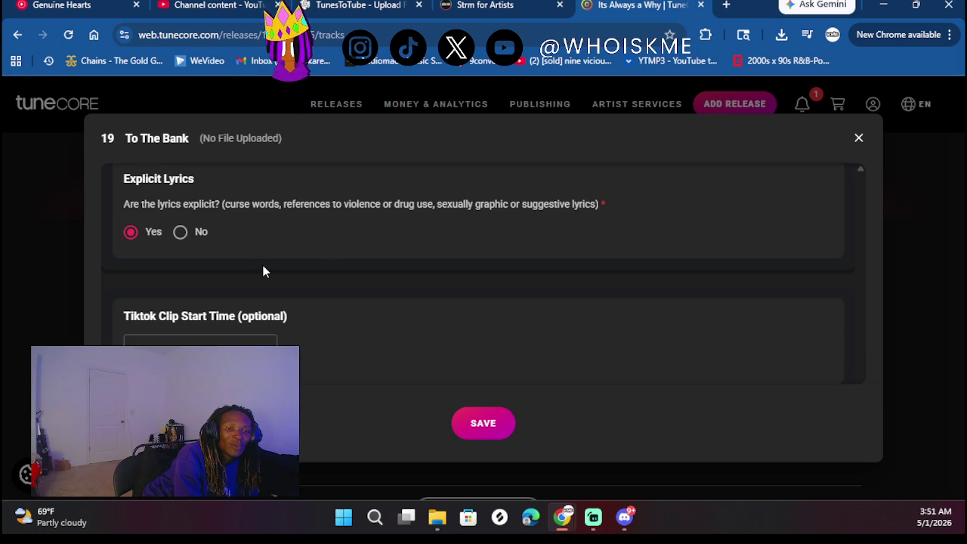
click(476, 431)
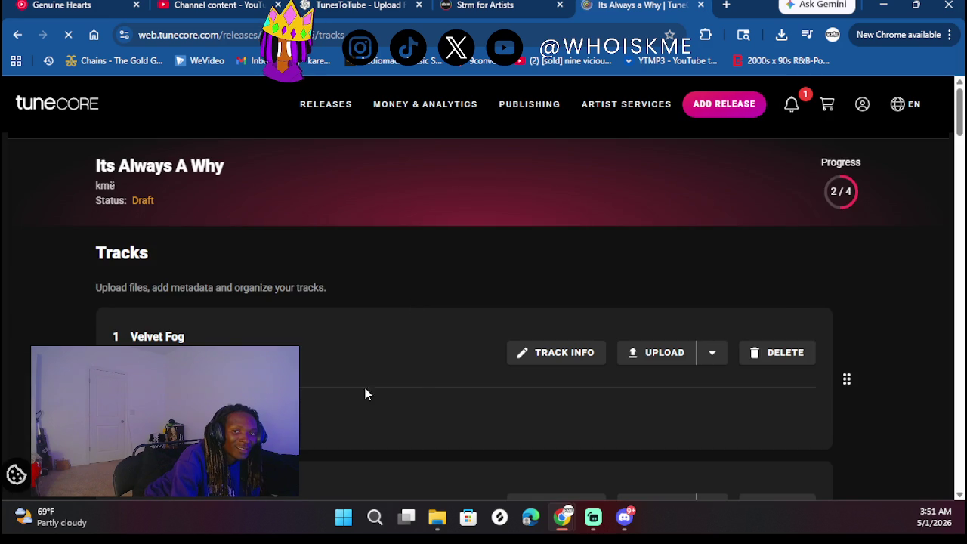
Upload the To the bank audio file as track 19's stereo audio
scroll(346, 409, down, 10)
scroll(346, 409, down, 15)
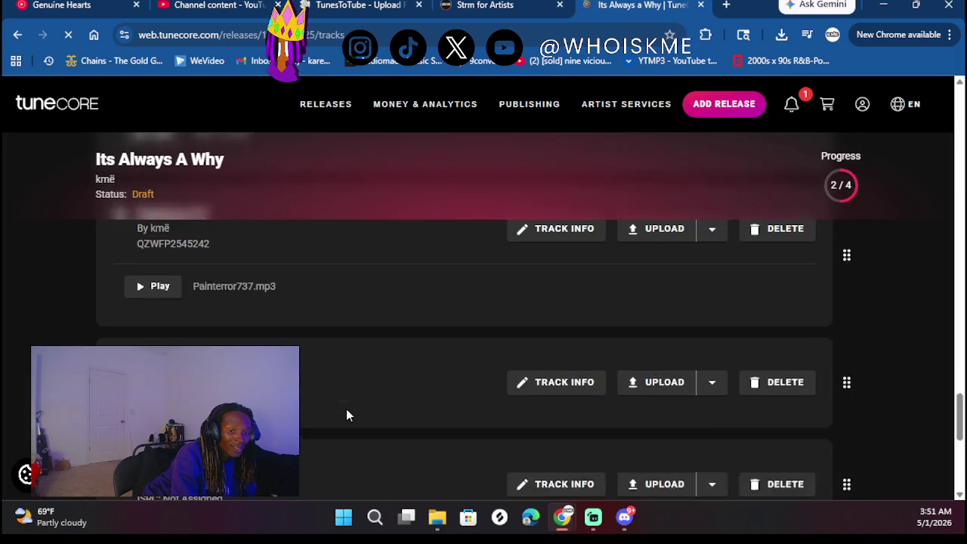
scroll(346, 408, up, 5)
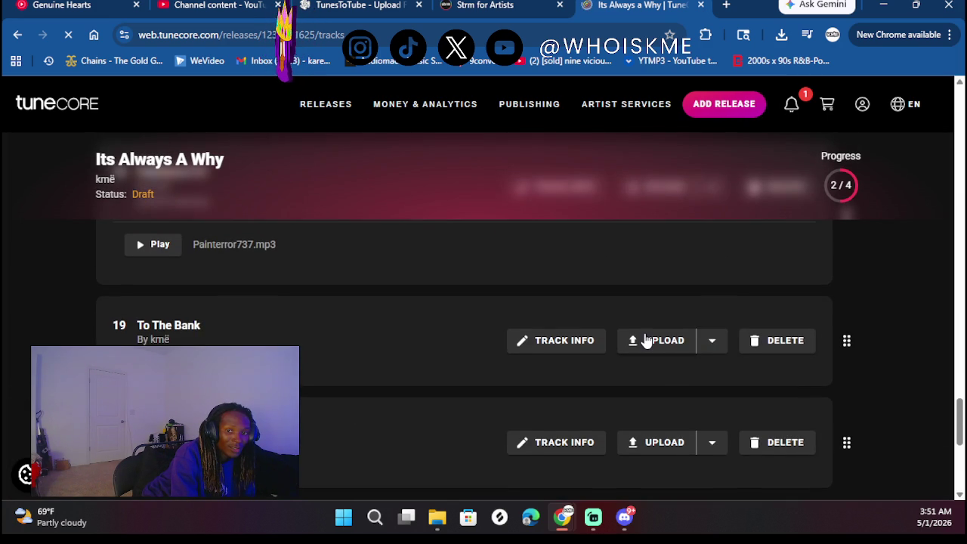
click(647, 343)
click(633, 370)
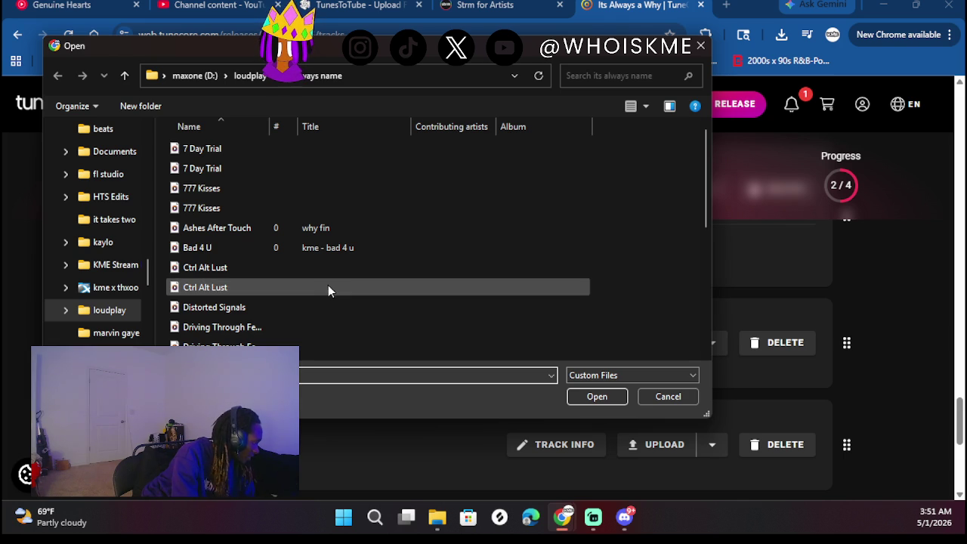
scroll(331, 308, down, 5)
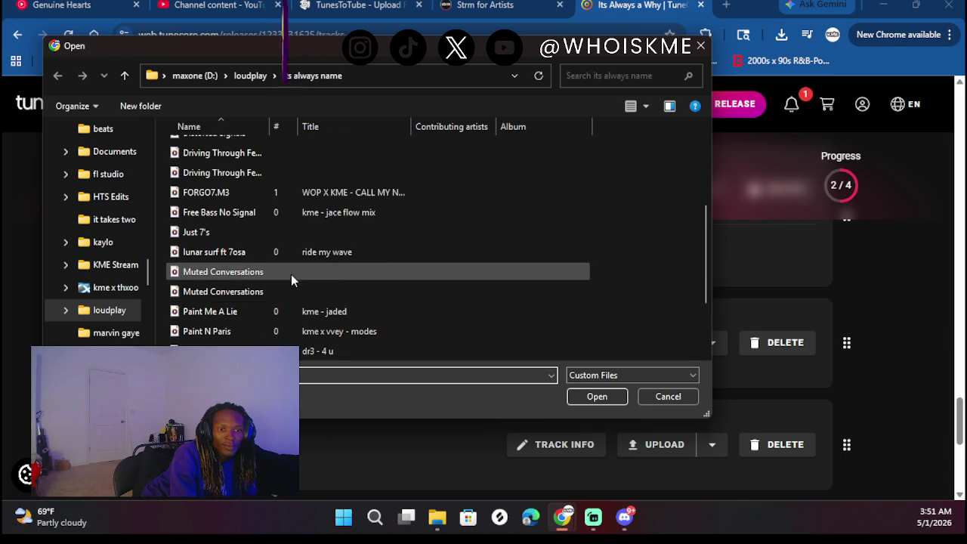
double_click(258, 290)
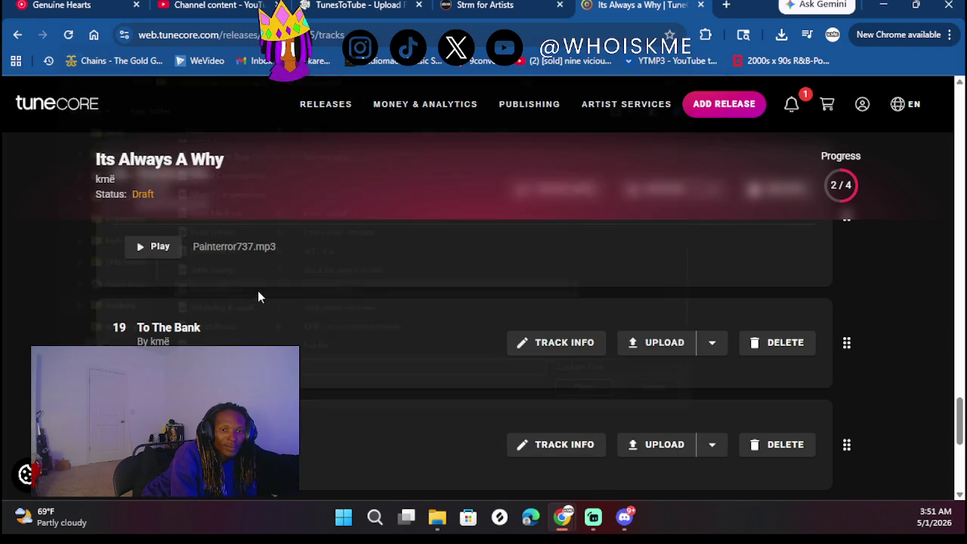
Title track 20 'FORG07.M3' and pick its songwriter from the suggestions
scroll(305, 317, down, 2)
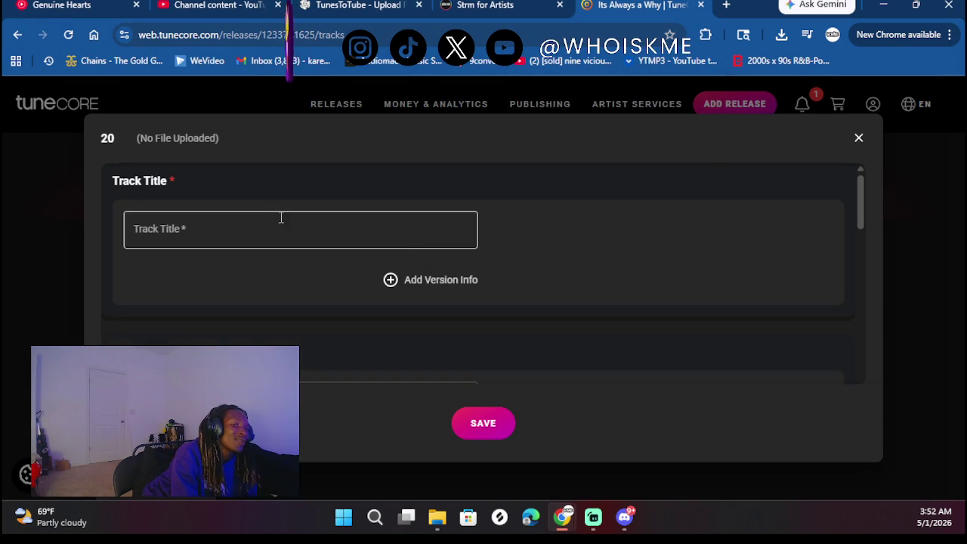
click(270, 232)
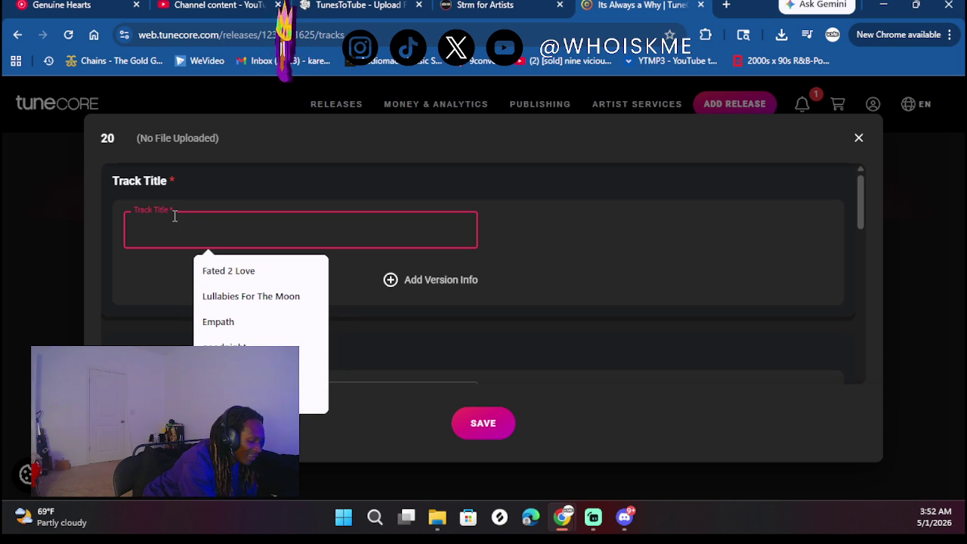
text(F)
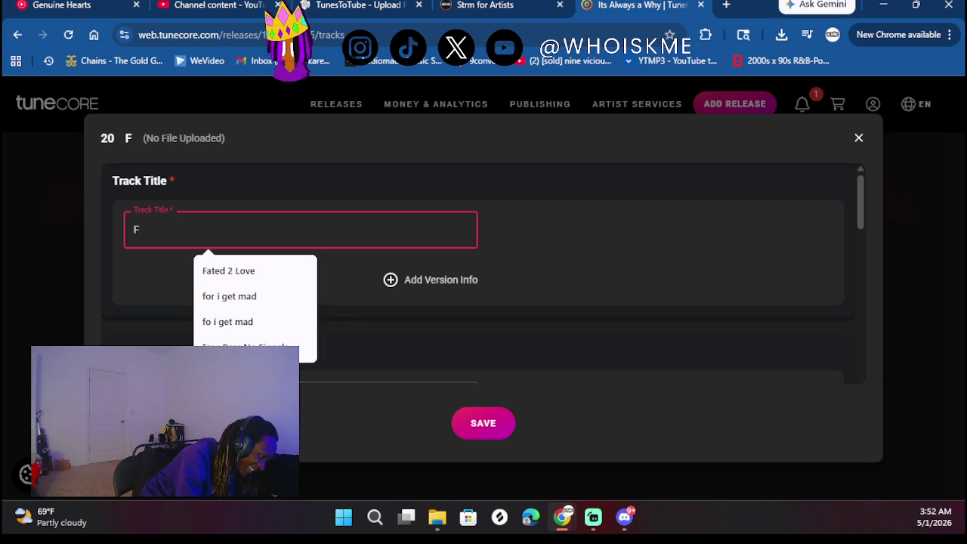
key(alt+Tab)
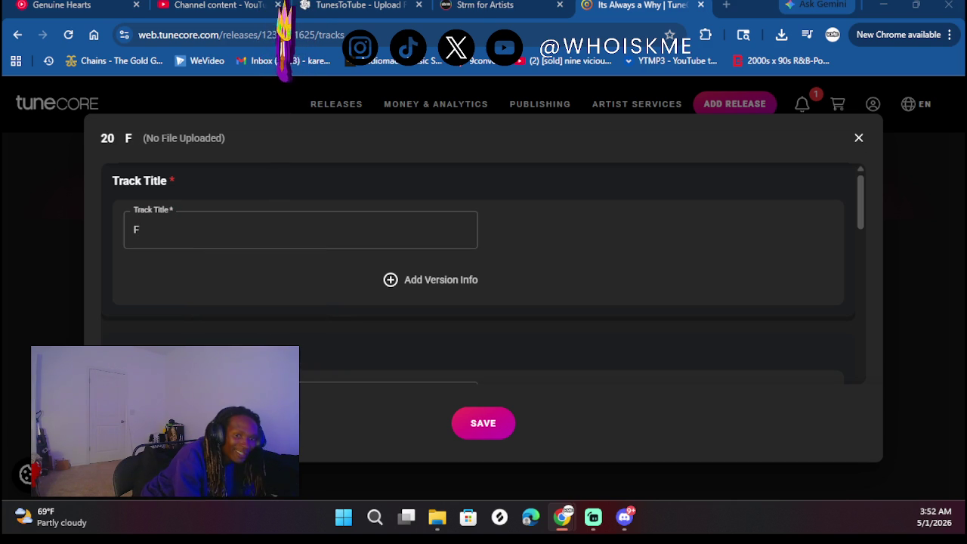
click(215, 232)
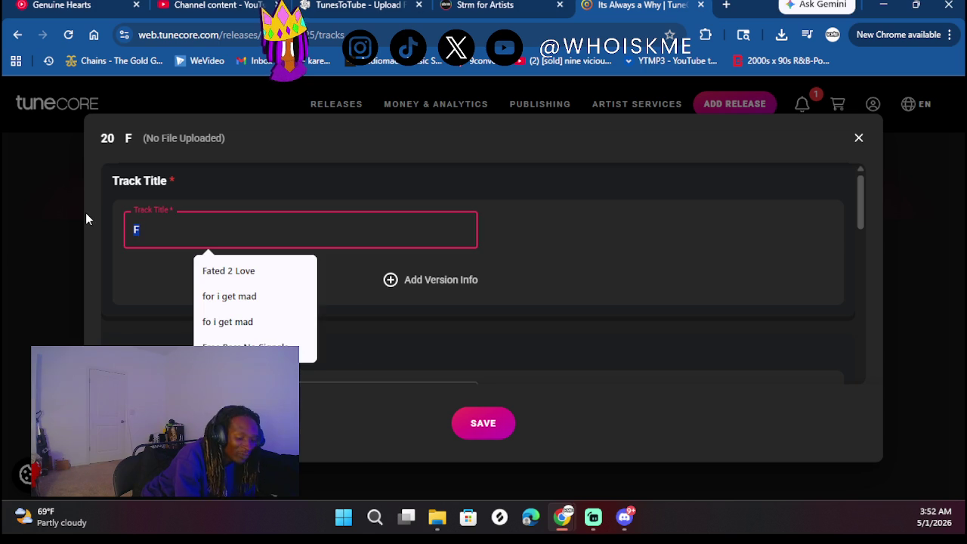
key(BackSpace)
text(FORG07.M3)
click(246, 298)
scroll(245, 301, down, 1)
click(243, 296)
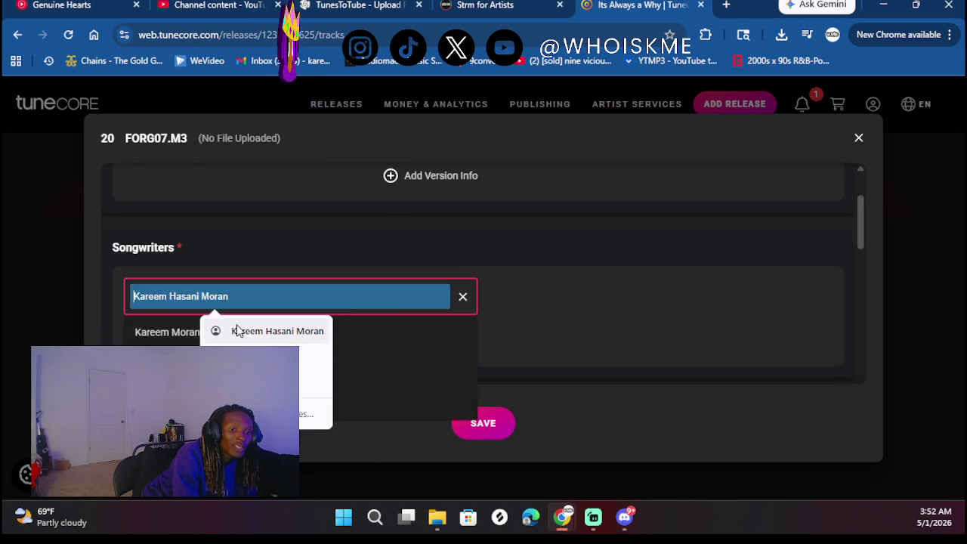
click(166, 339)
click(359, 237)
Credit the artist on track 20 for rap and as mixing engineer
scroll(360, 238, down, 4)
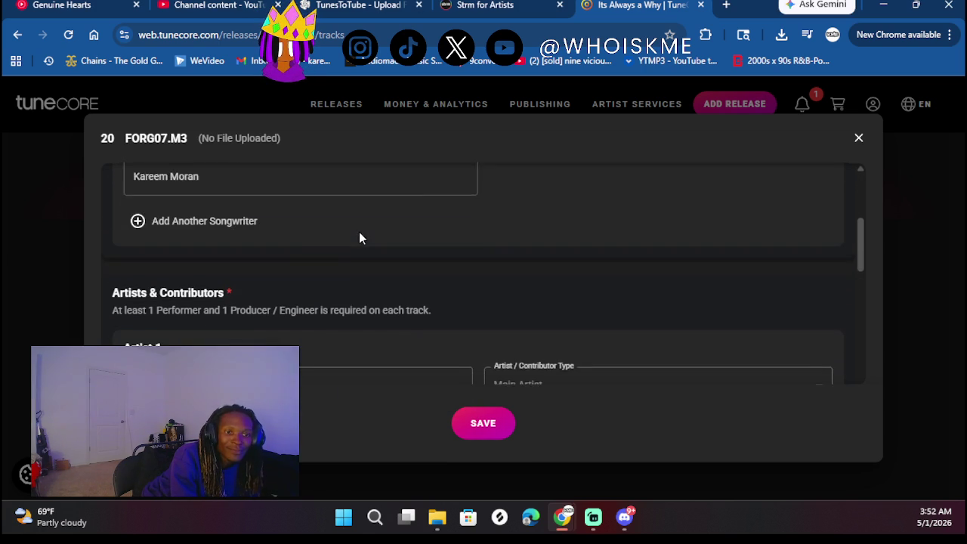
scroll(287, 318, down, 2)
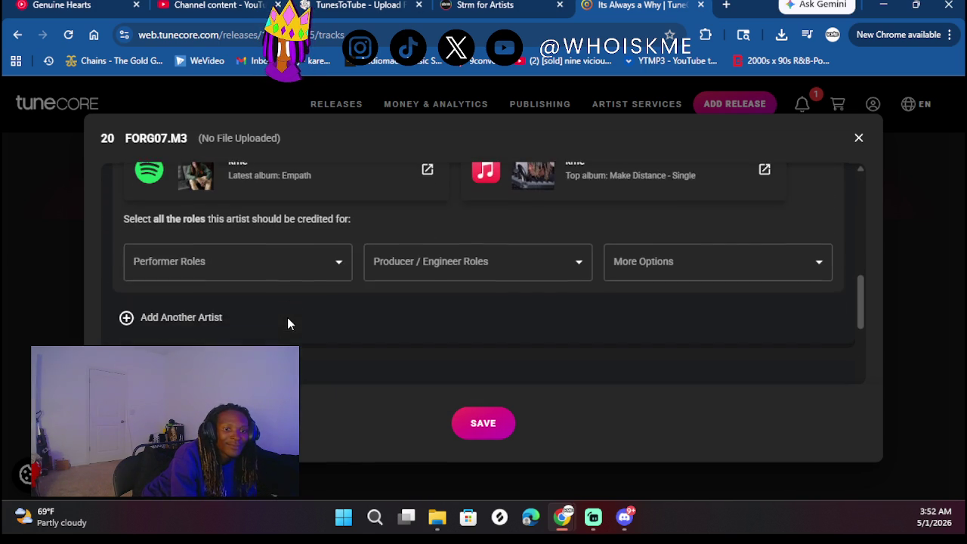
click(244, 259)
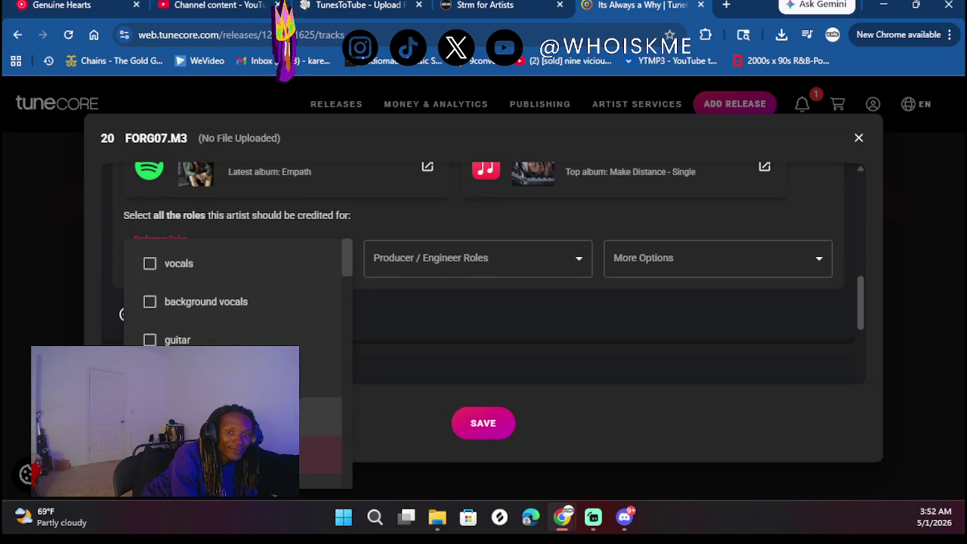
click(470, 257)
click(512, 266)
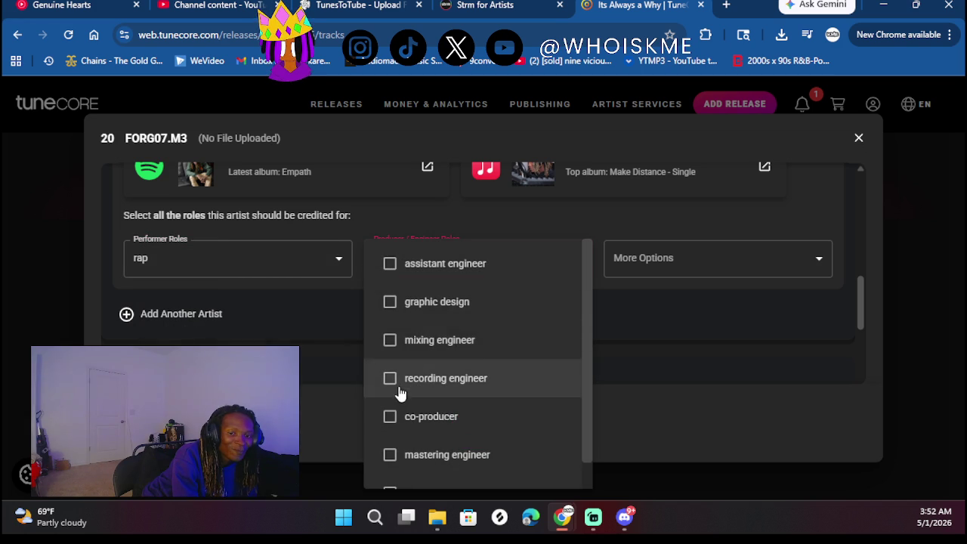
click(407, 345)
click(620, 344)
Mark track 20 as previously released
scroll(679, 317, down, 3)
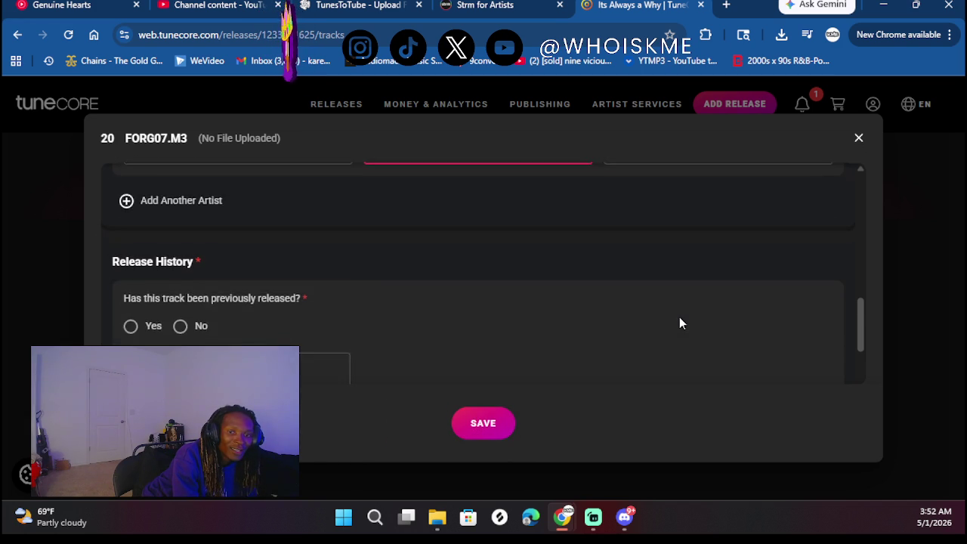
click(130, 241)
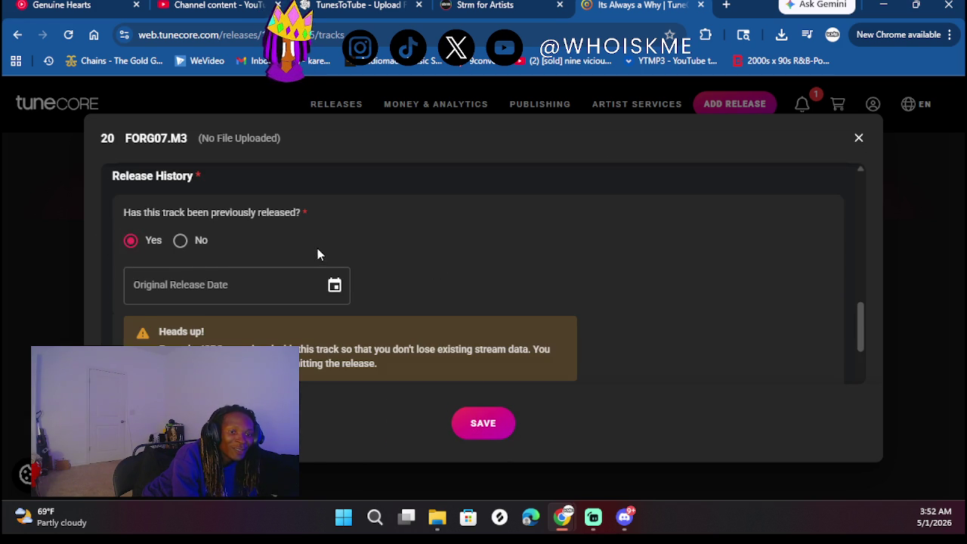
scroll(322, 252, down, 1)
click(333, 205)
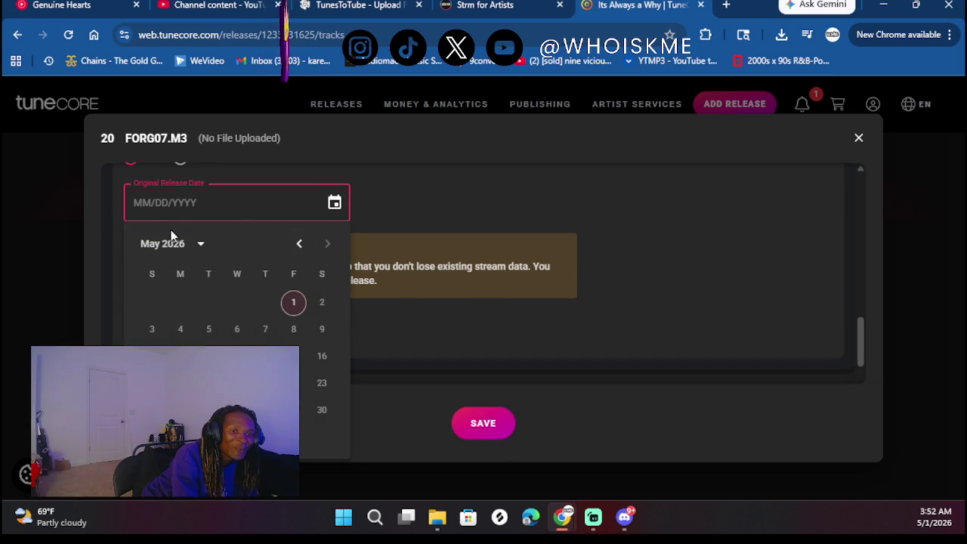
Set track 20's original release date to June 14, 2025
click(198, 243)
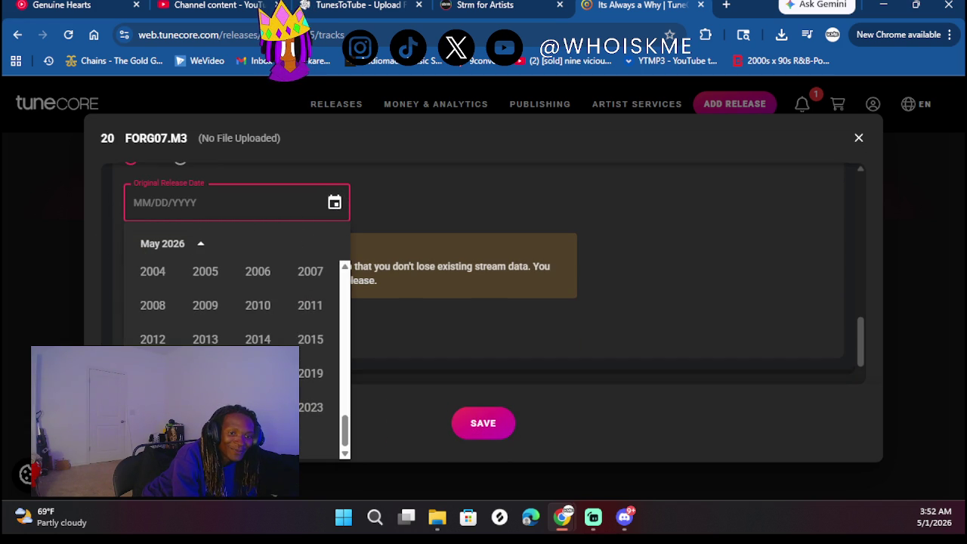
click(205, 441)
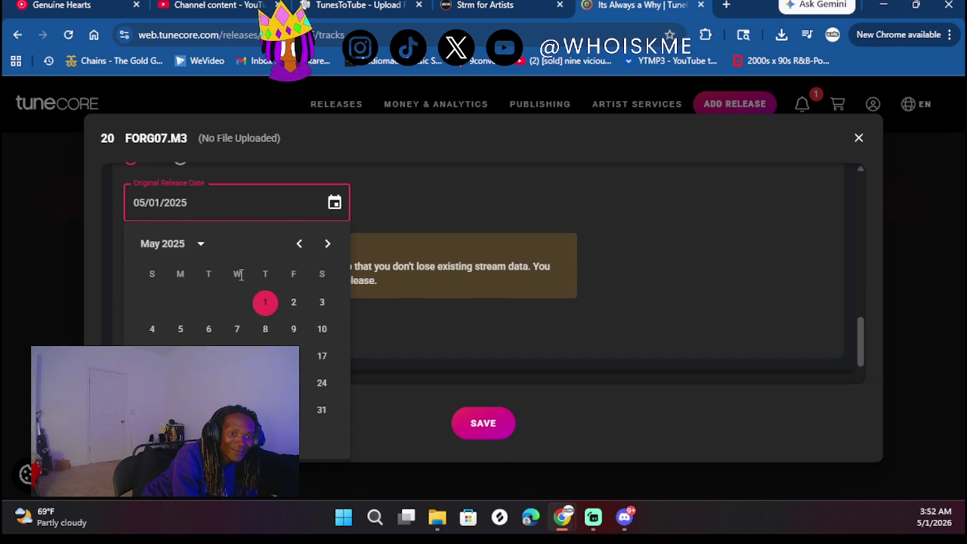
click(324, 243)
click(322, 329)
Paste the ISRC code for track 20
scroll(533, 324, down, 1)
scroll(533, 324, down, 1)
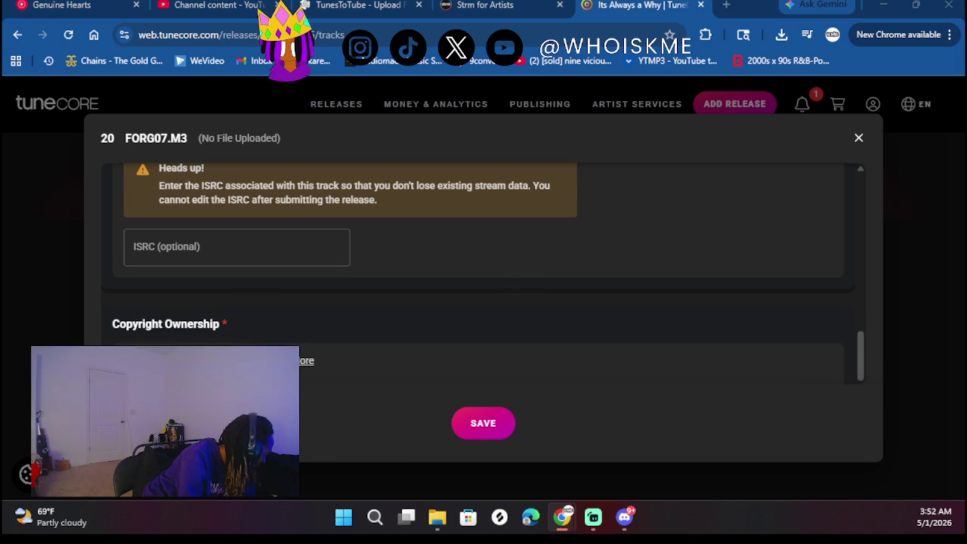
click(189, 260)
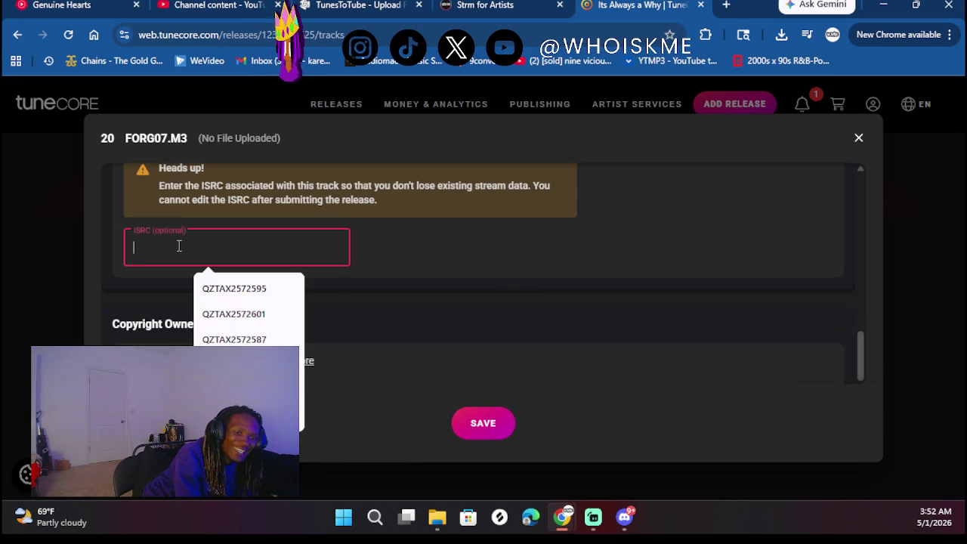
text(QZTAX2572605)
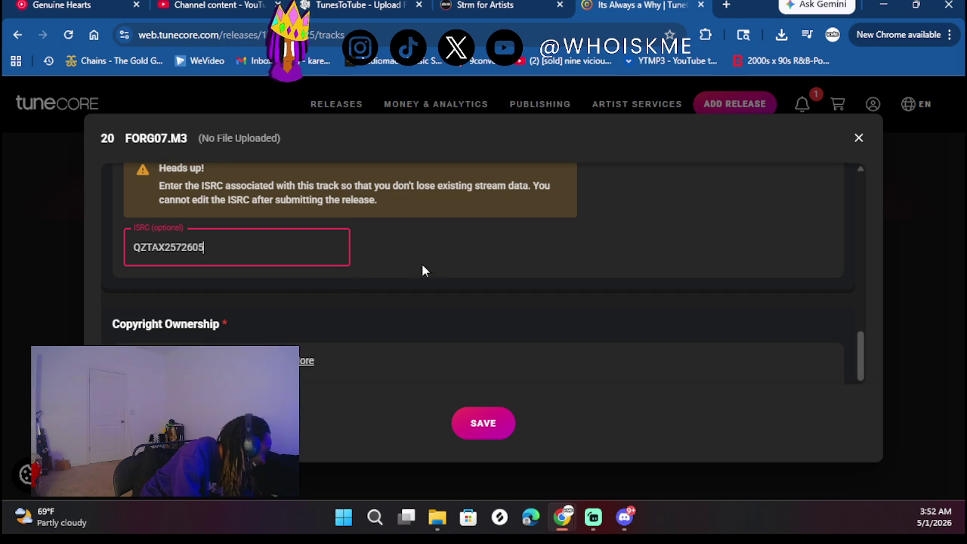
click(529, 274)
Answer not a cover with English explicit lyrics, then save the track info
scroll(530, 275, down, 2)
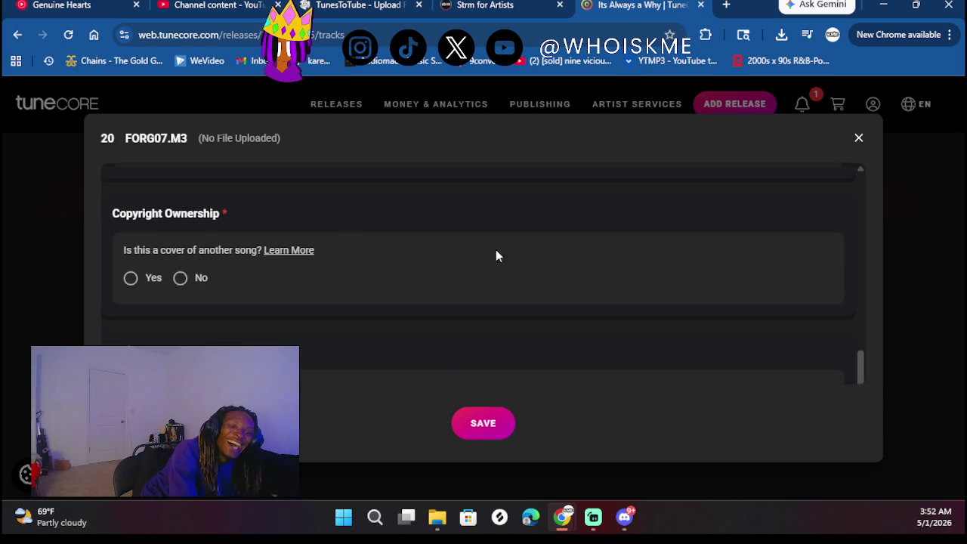
click(184, 280)
scroll(323, 279, down, 3)
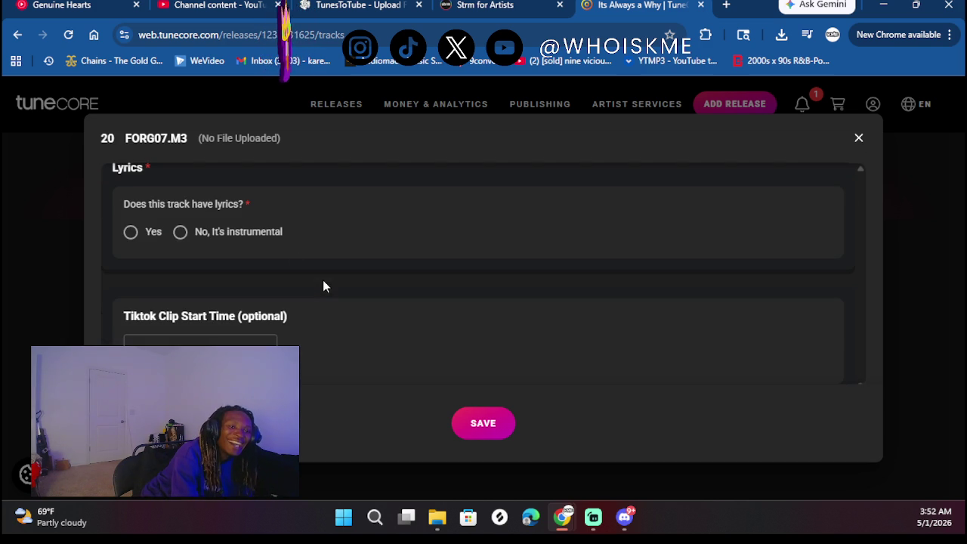
click(151, 233)
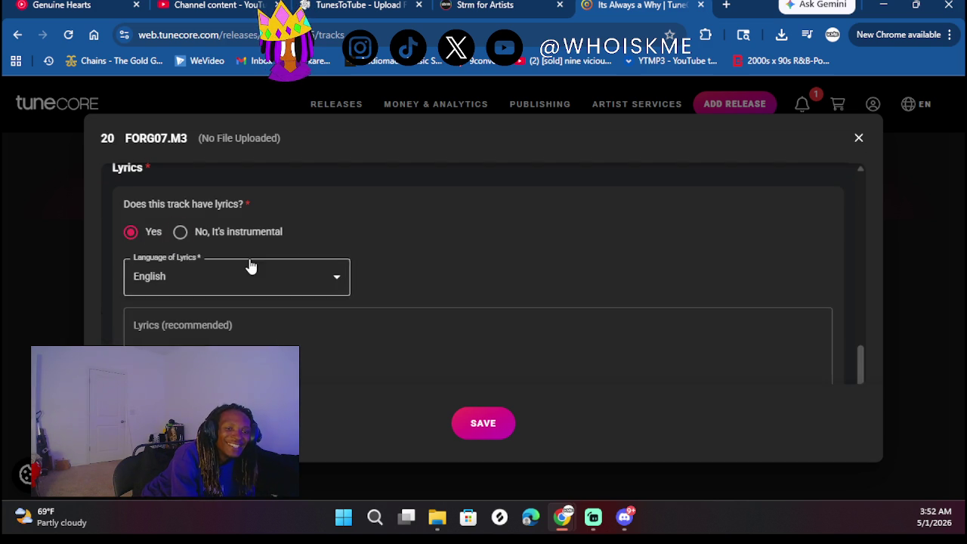
scroll(251, 266, down, 3)
click(134, 212)
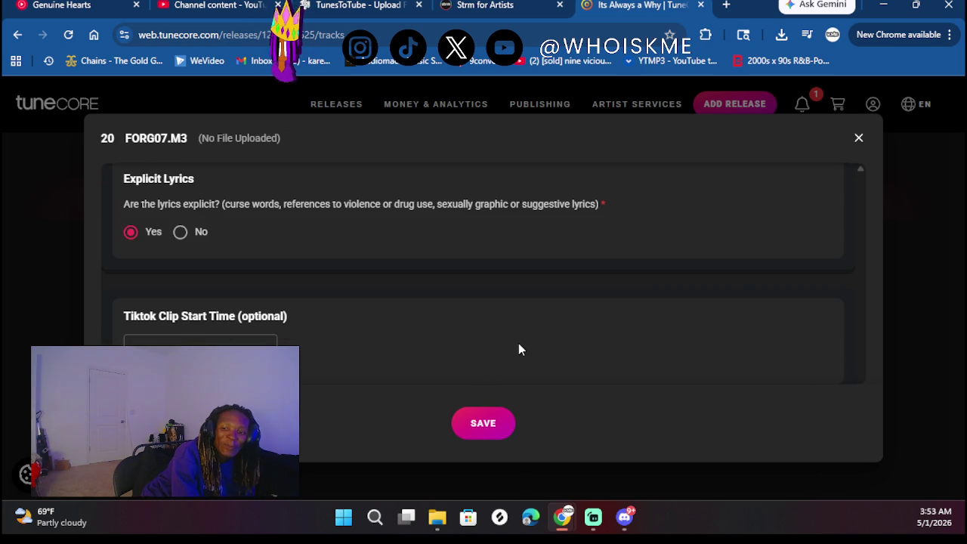
scroll(544, 306, up, 1)
scroll(544, 306, down, 1)
scroll(544, 306, up, 1)
scroll(544, 311, up, 2)
scroll(544, 311, down, 2)
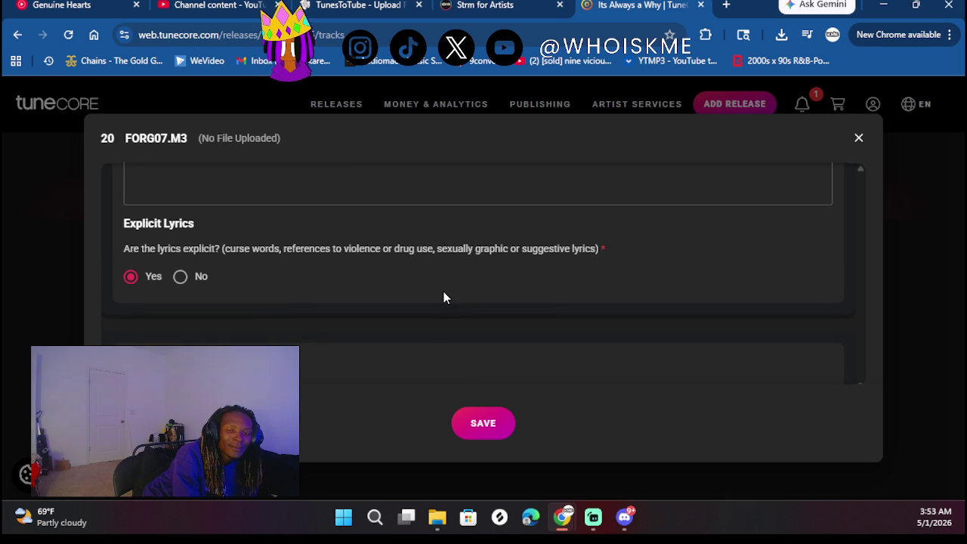
click(465, 420)
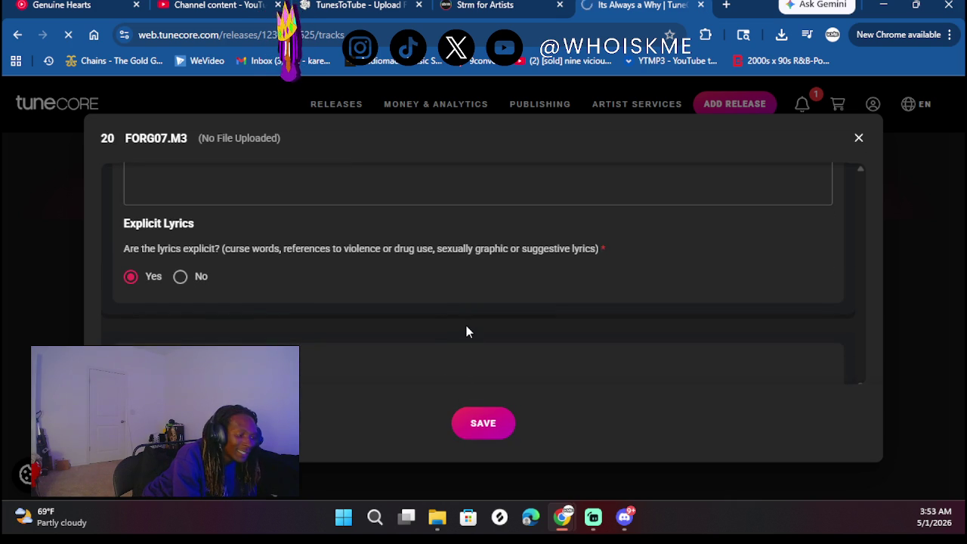
Reopen track 20 FORG07.M3's info and add a blank second artist entry
scroll(405, 238, up, 6)
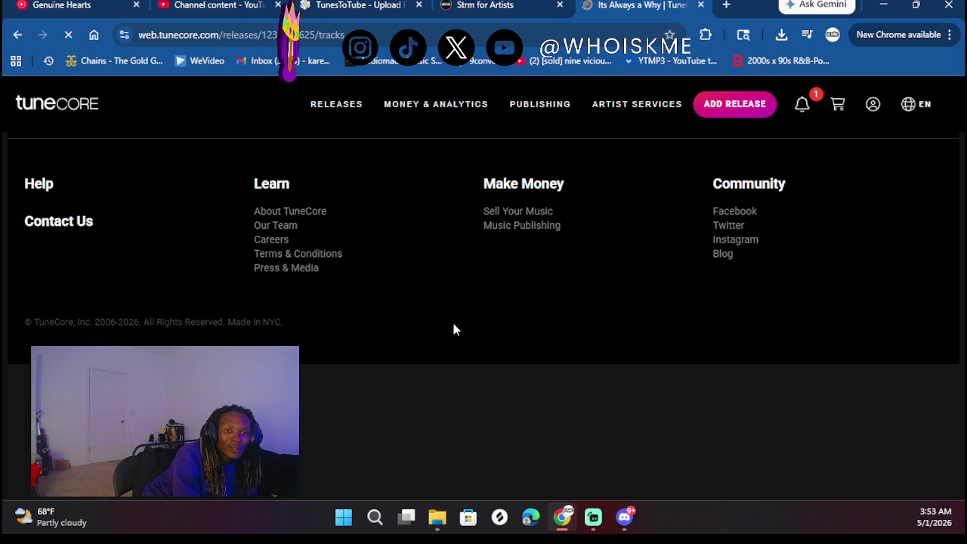
scroll(453, 330, down, 20)
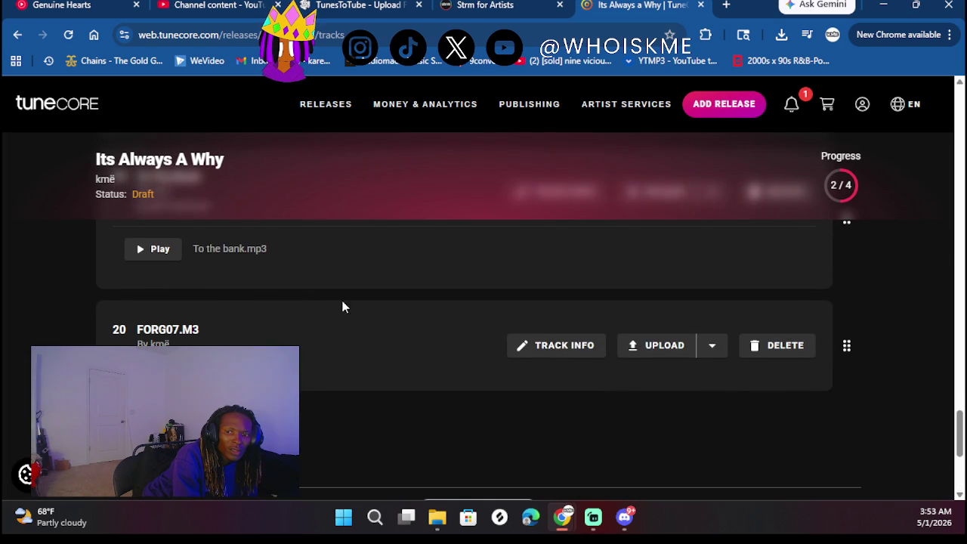
click(576, 348)
scroll(399, 317, down, 5)
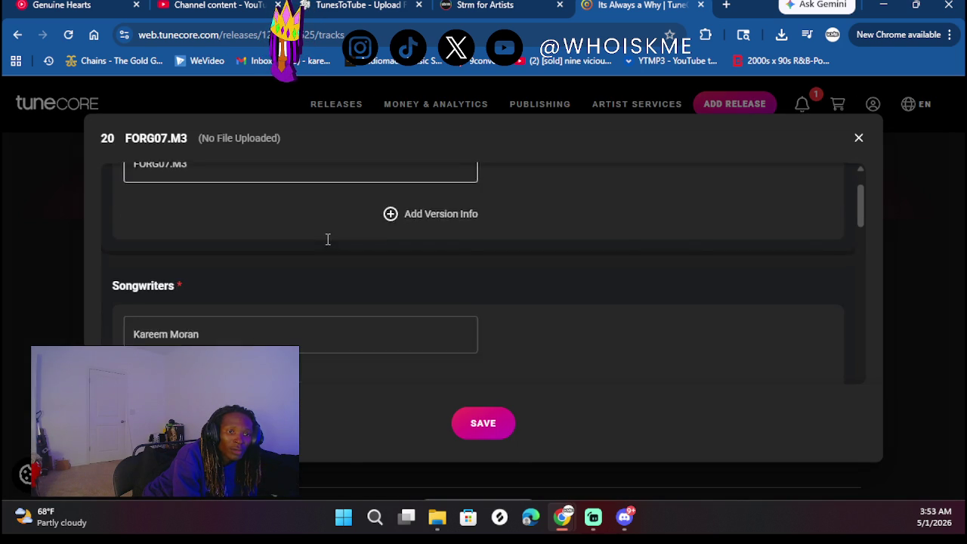
scroll(230, 294, down, 3)
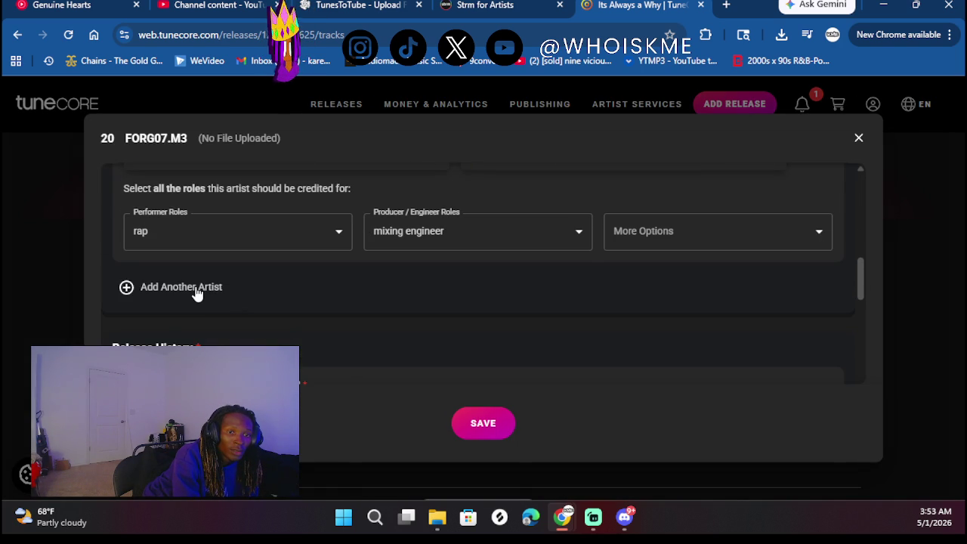
click(196, 294)
scroll(231, 326, down, 1)
click(210, 249)
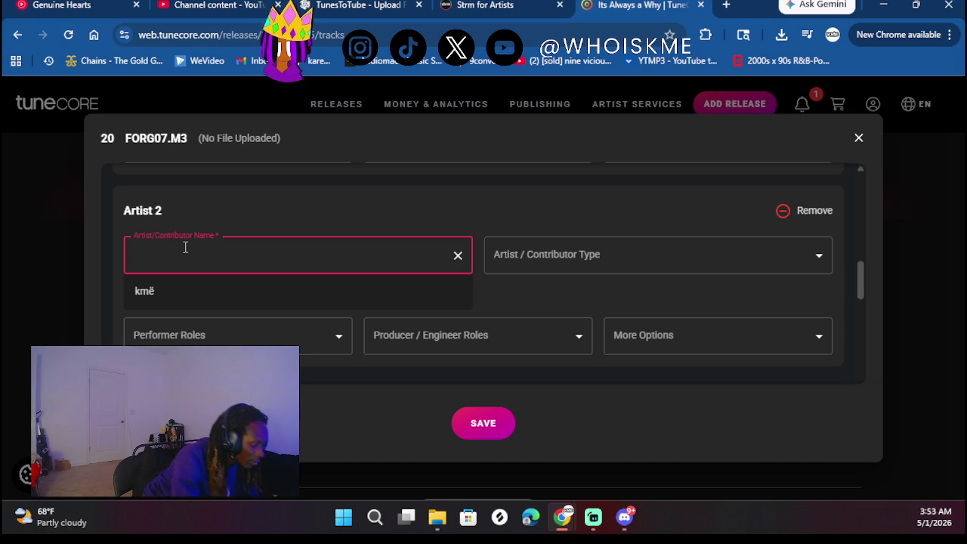
Name the second artist, set them as Featured, and link their matching Spotify profile
text(Wop2wrds)
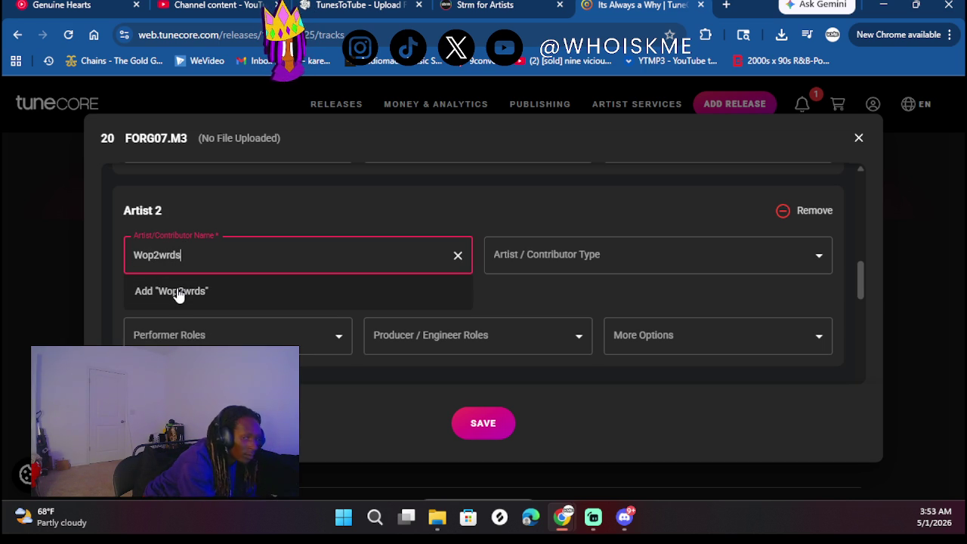
click(177, 293)
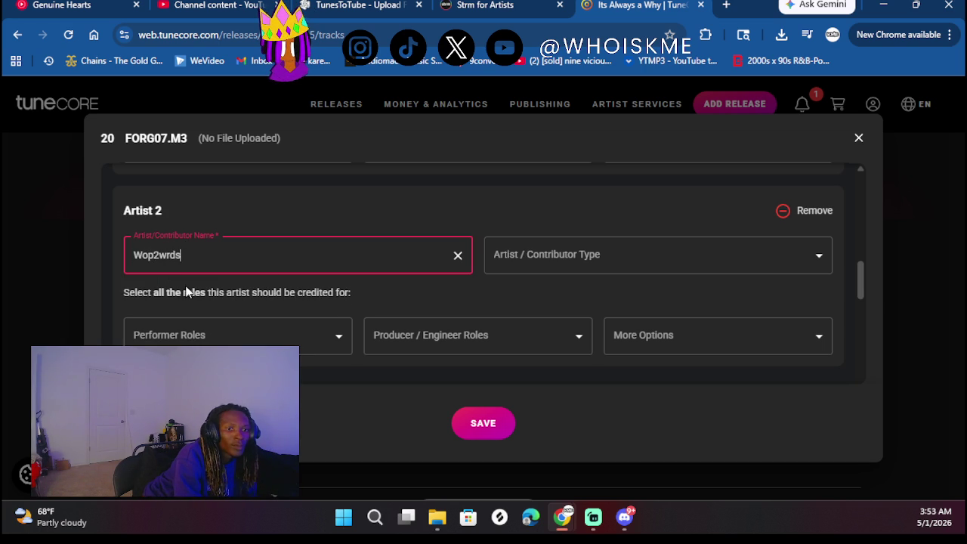
click(279, 343)
click(433, 280)
click(591, 271)
click(556, 332)
scroll(370, 253, down, 1)
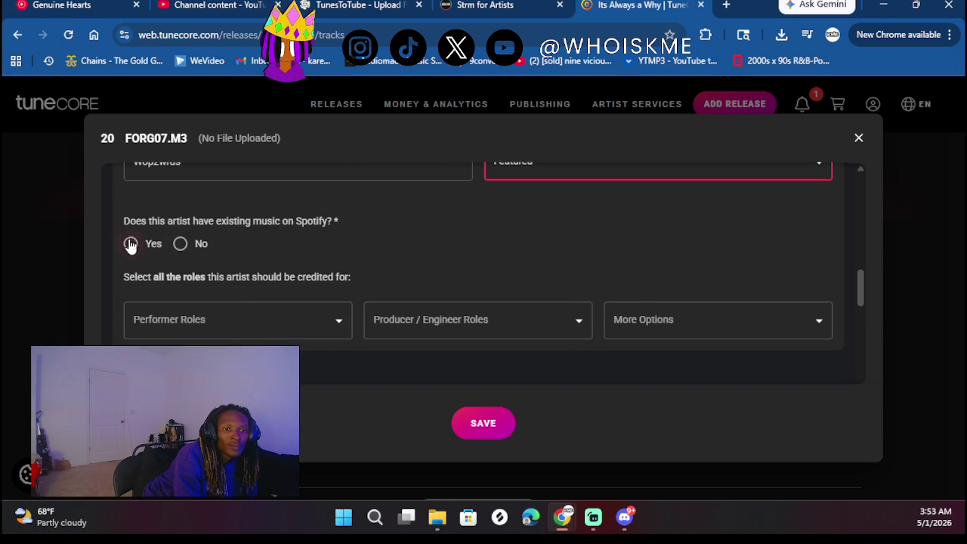
click(151, 244)
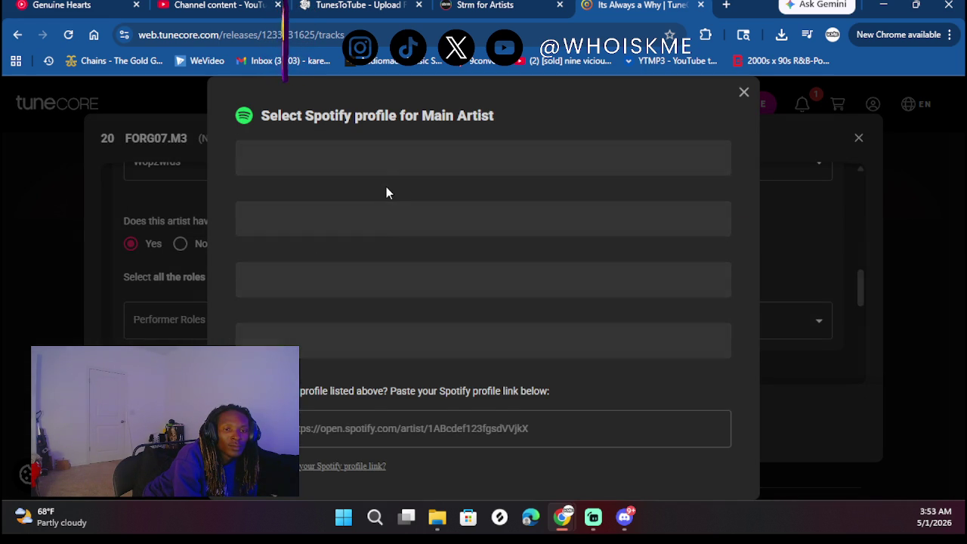
click(367, 233)
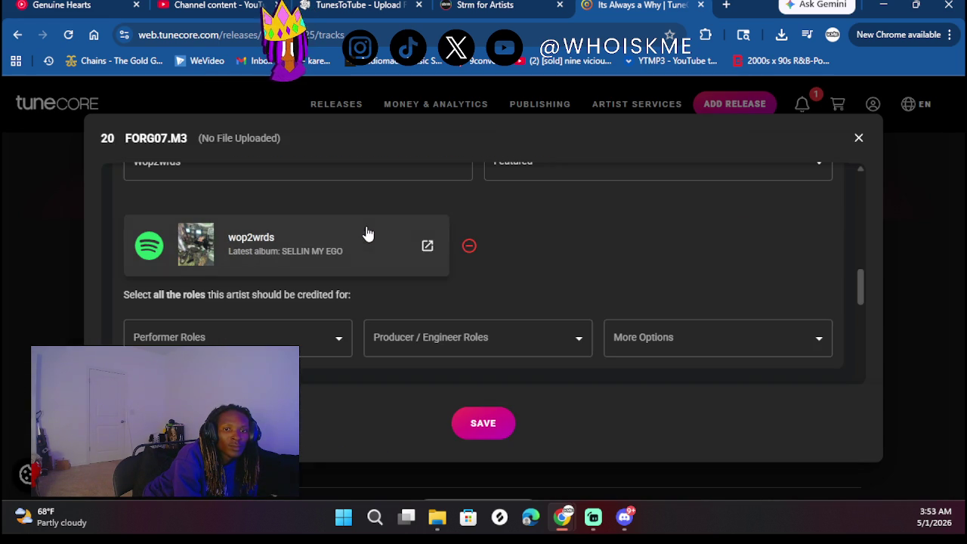
scroll(448, 355, down, 2)
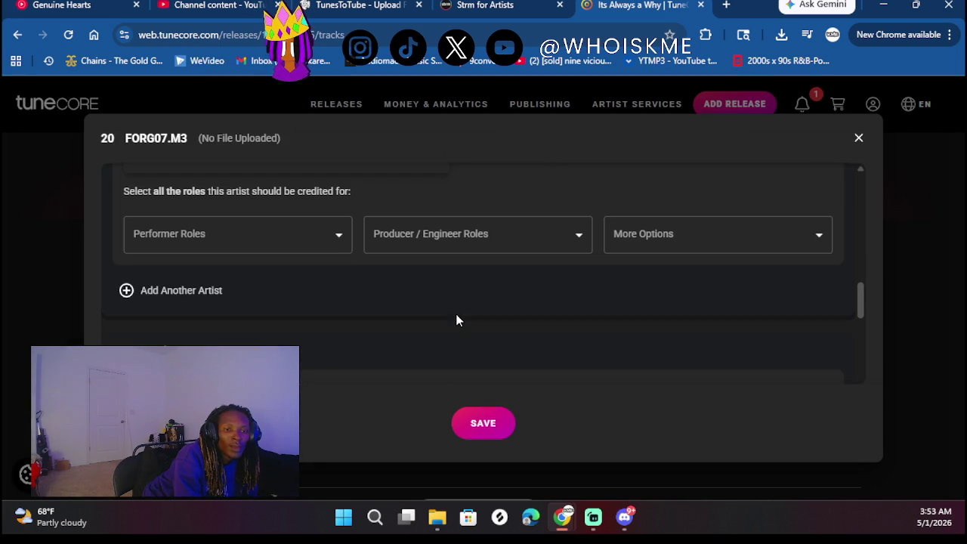
Add a named third Featured artist linked to the Spotify profile with album V Stylin
click(201, 291)
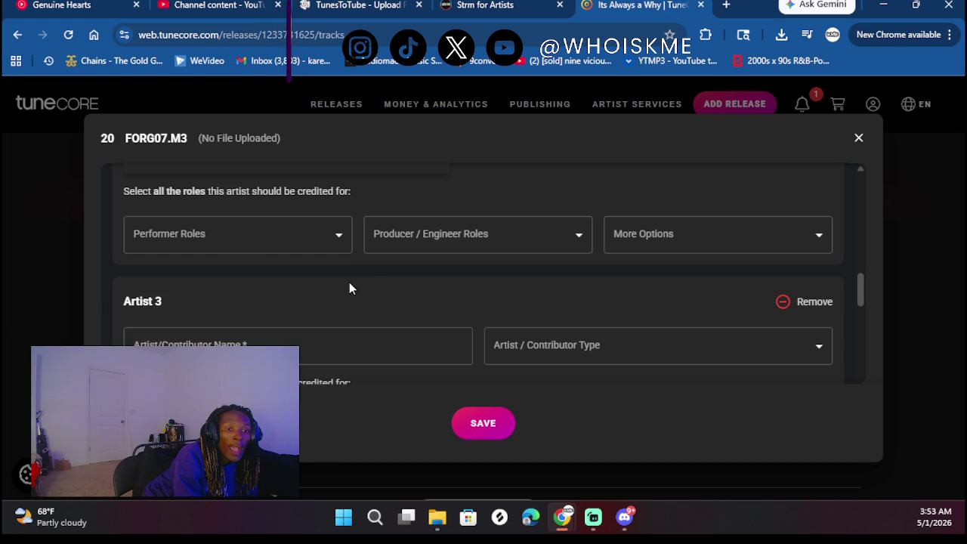
scroll(275, 311, down, 2)
click(264, 274)
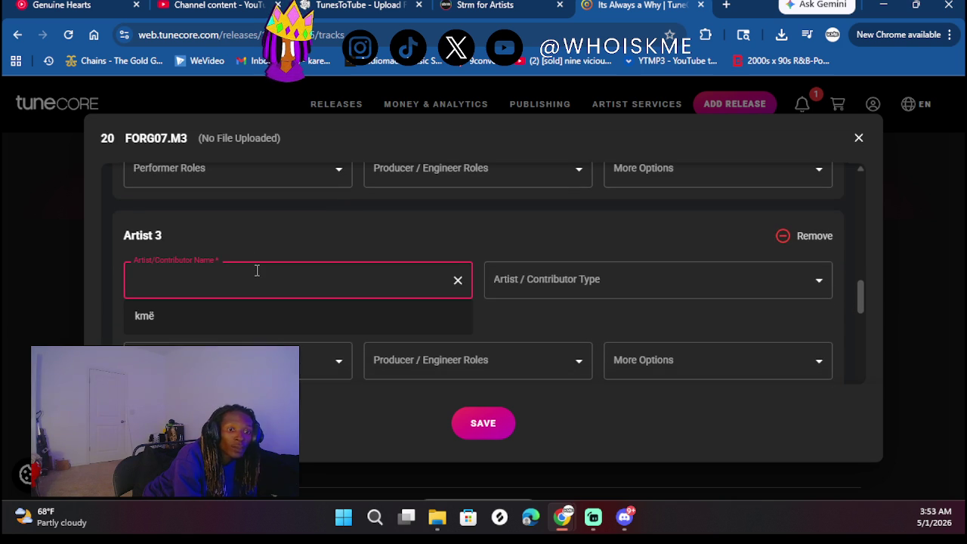
text(Vv)
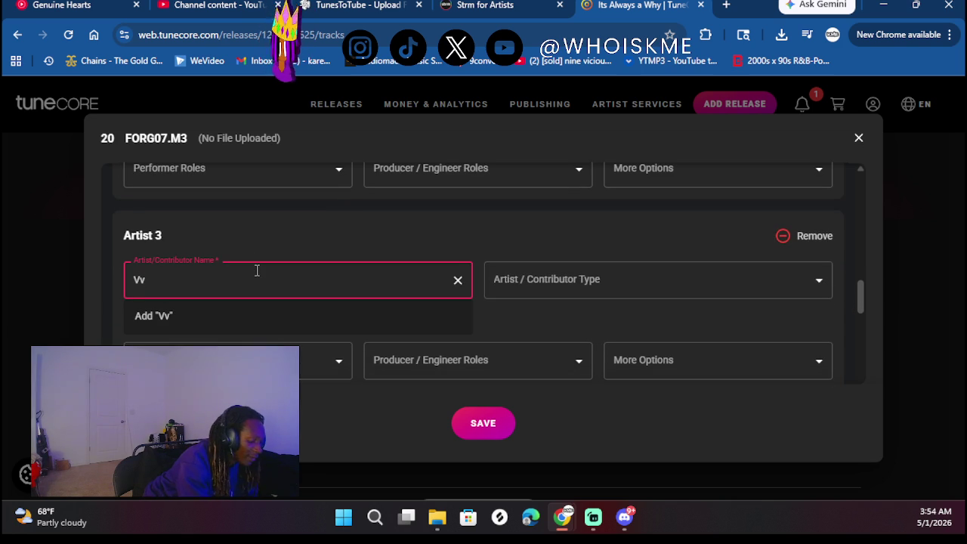
text(ey)
click(229, 324)
scroll(270, 278, down, 1)
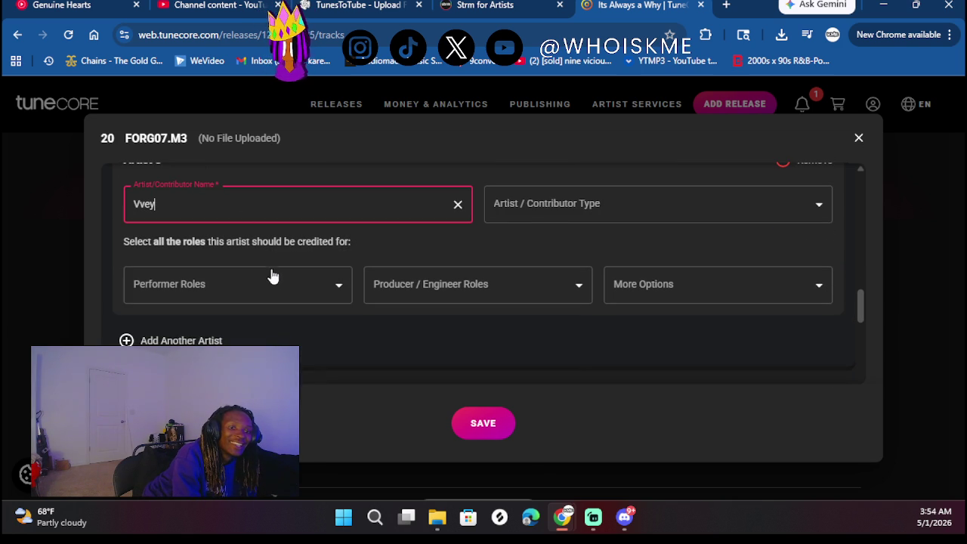
click(572, 212)
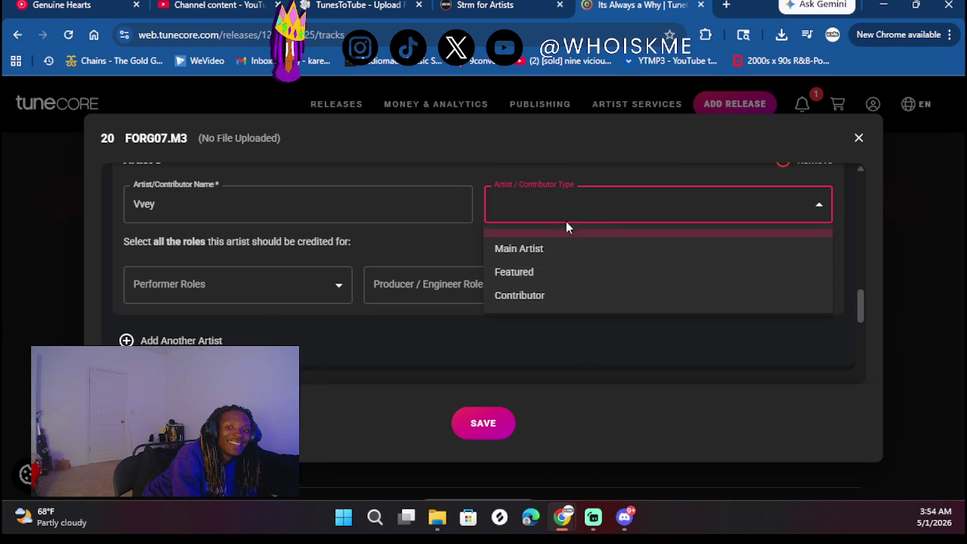
click(539, 276)
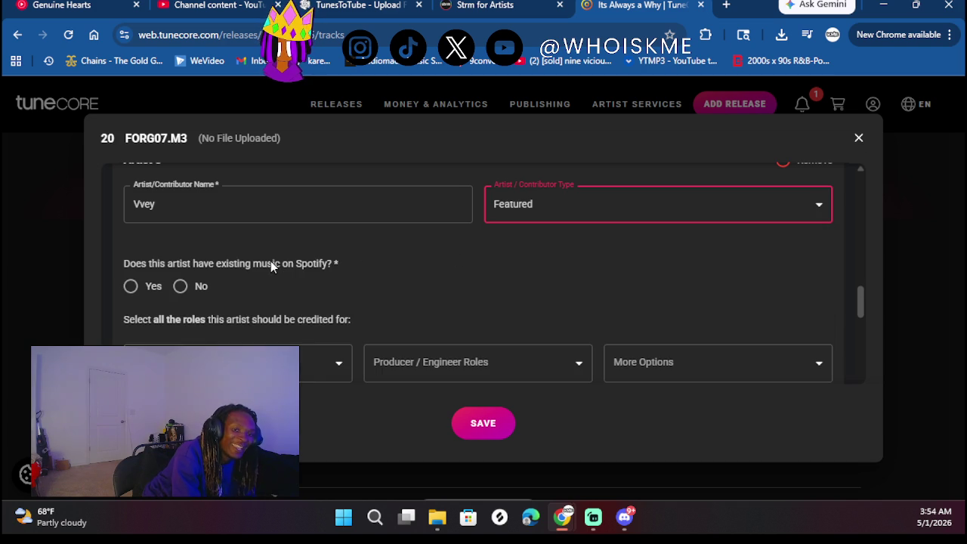
scroll(223, 259, down, 1)
click(132, 226)
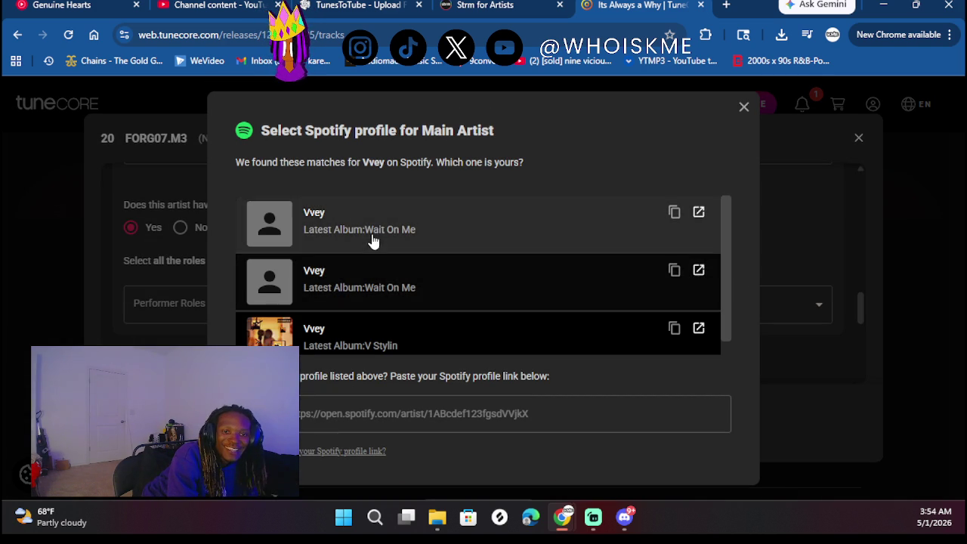
scroll(372, 238, down, 1)
click(336, 317)
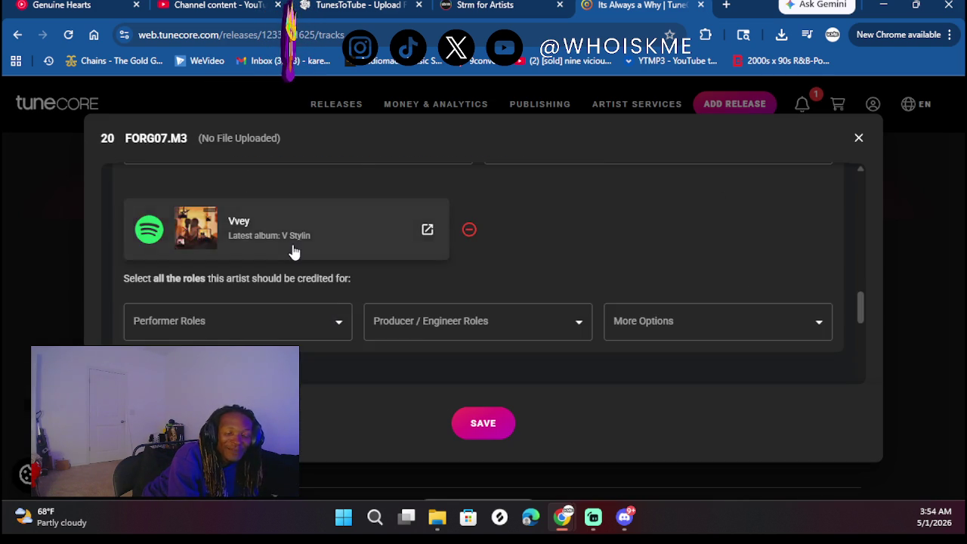
Review track 20's release history, copyright and lyrics answers, then save it
scroll(293, 251, down, 2)
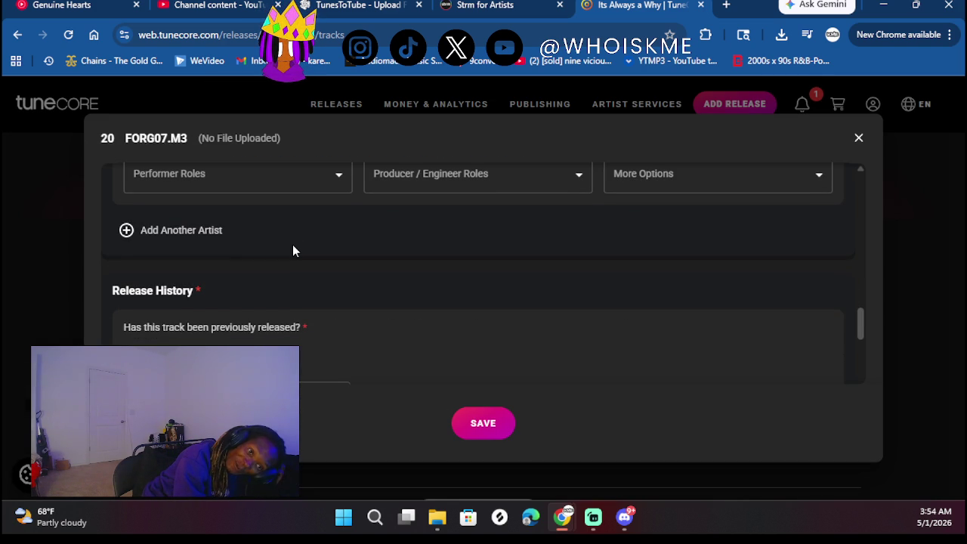
scroll(257, 330, down, 2)
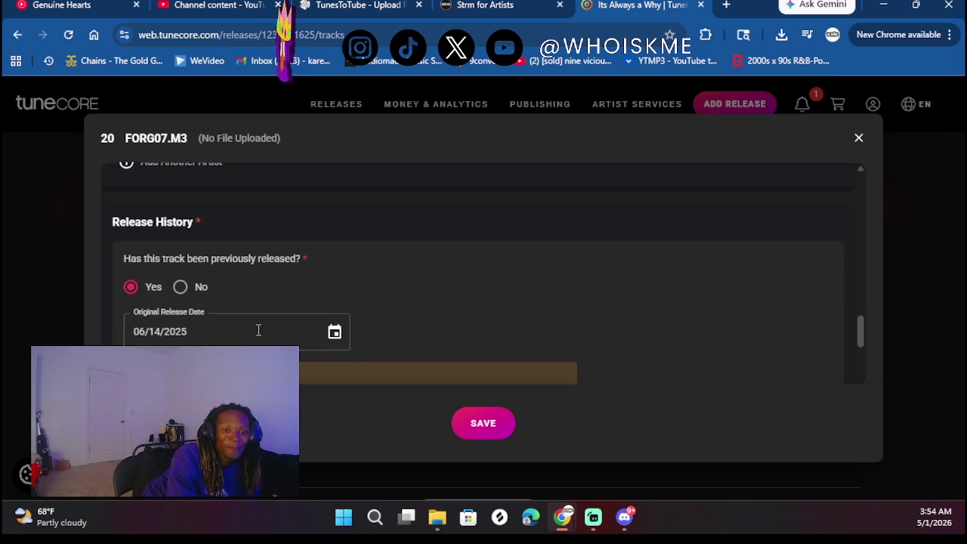
scroll(285, 258, down, 6)
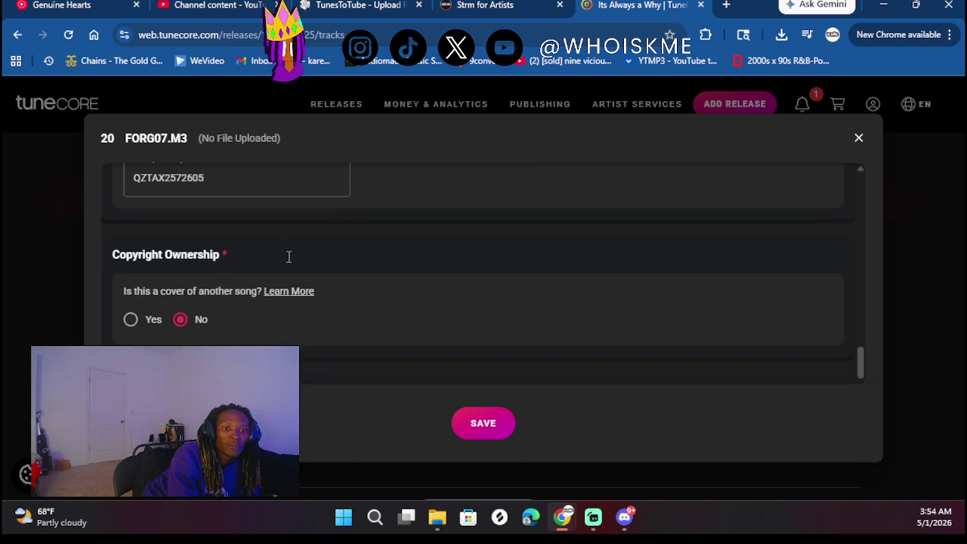
click(493, 428)
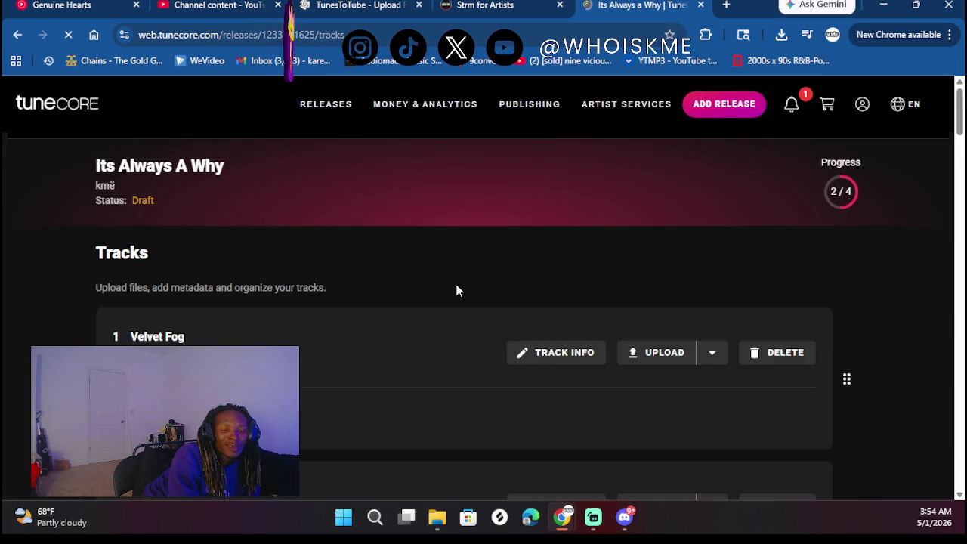
Open Lunar Surf's track details and add 7osa as a second artist
scroll(456, 290, down, 4)
scroll(456, 291, up, 2)
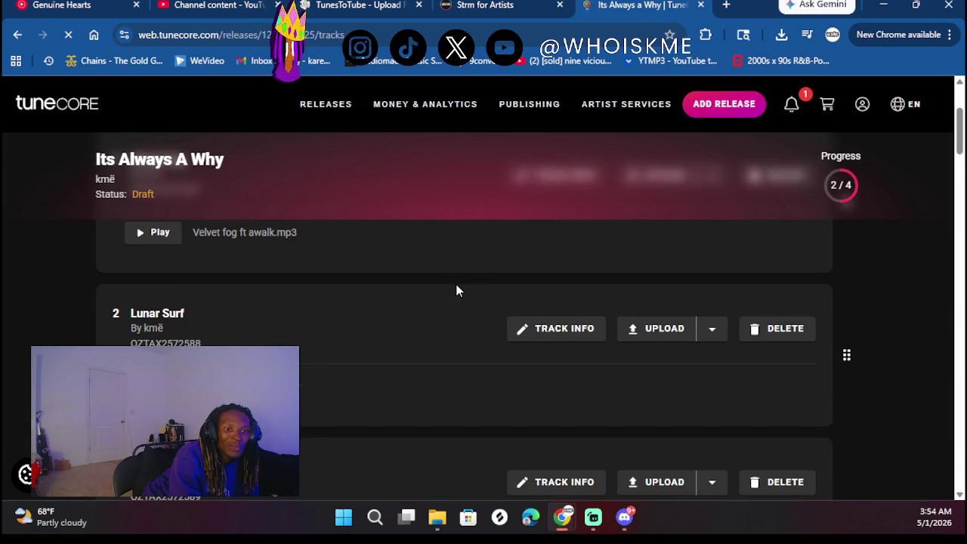
scroll(414, 344, down, 2)
scroll(414, 344, up, 2)
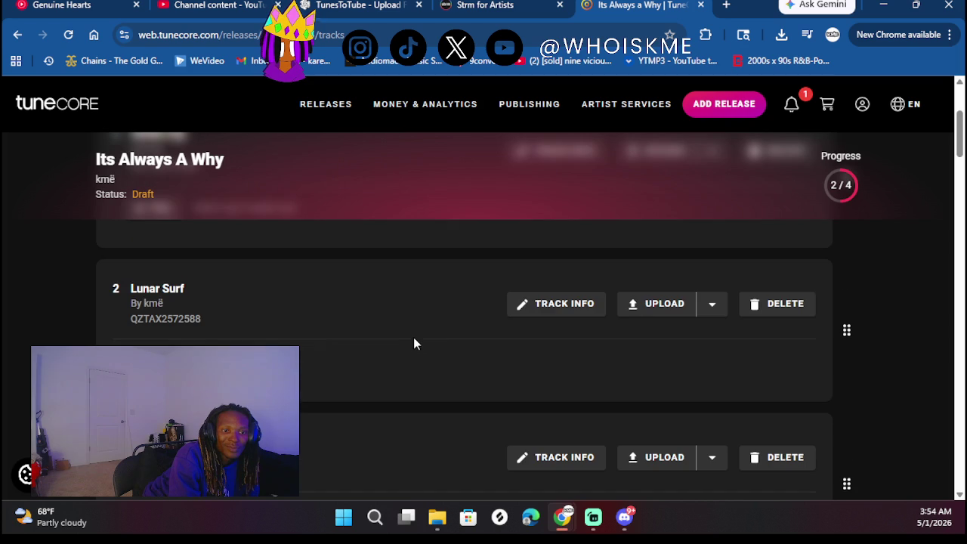
click(550, 303)
scroll(337, 262, down, 5)
scroll(338, 262, down, 5)
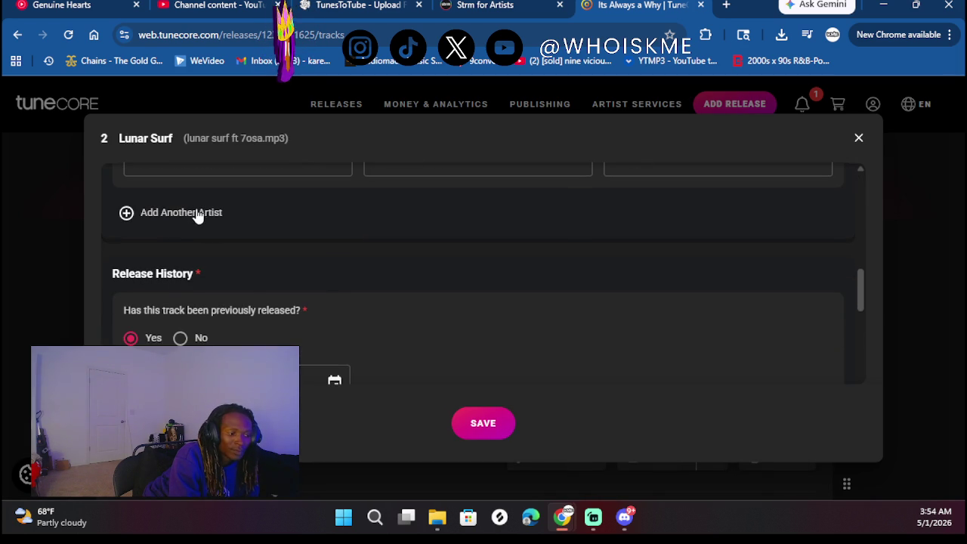
click(197, 213)
click(246, 269)
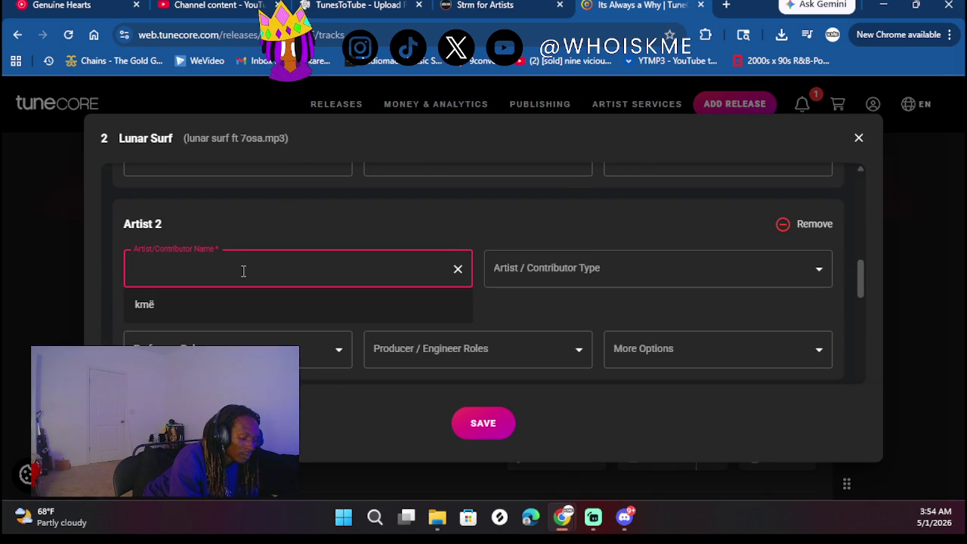
text(7osa)
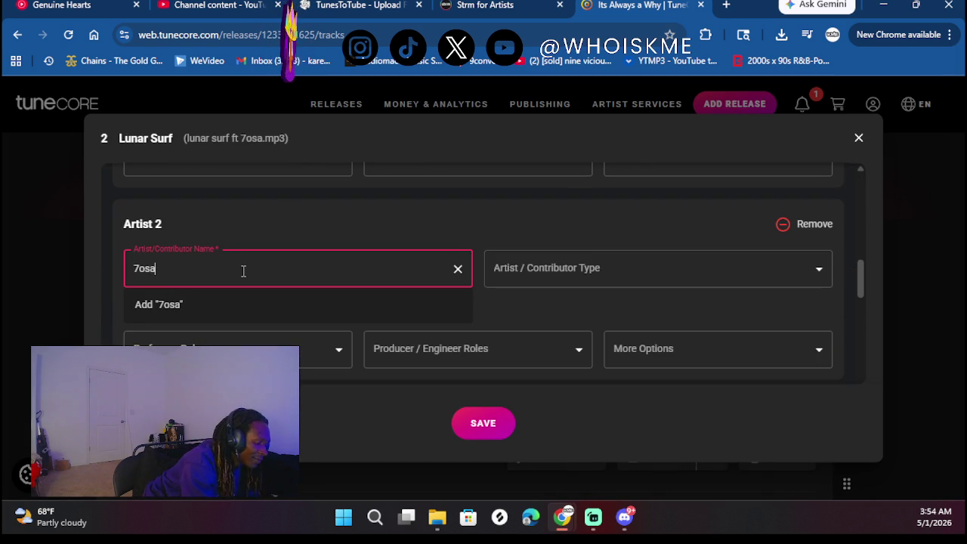
click(243, 304)
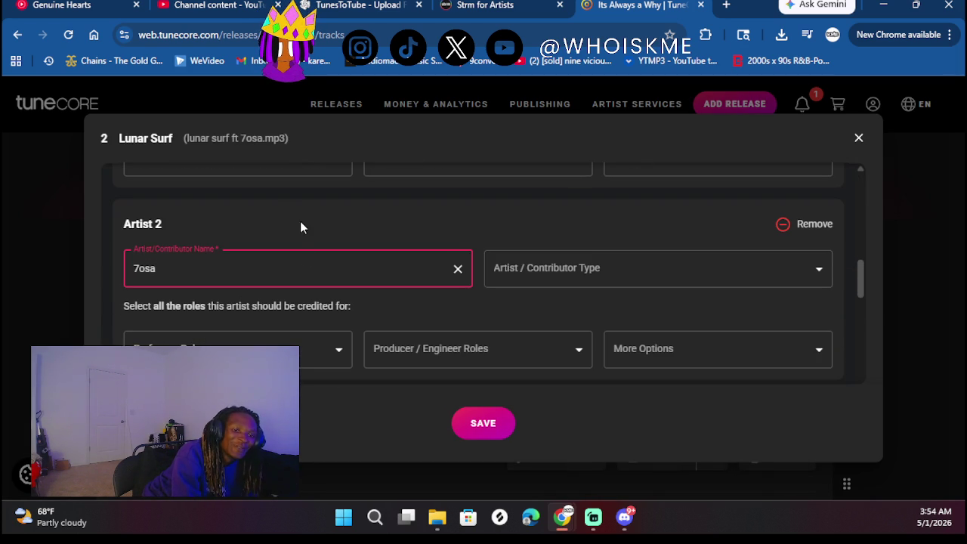
Set 7osa's type to Featured and link 7osa's existing Spotify profile
click(529, 269)
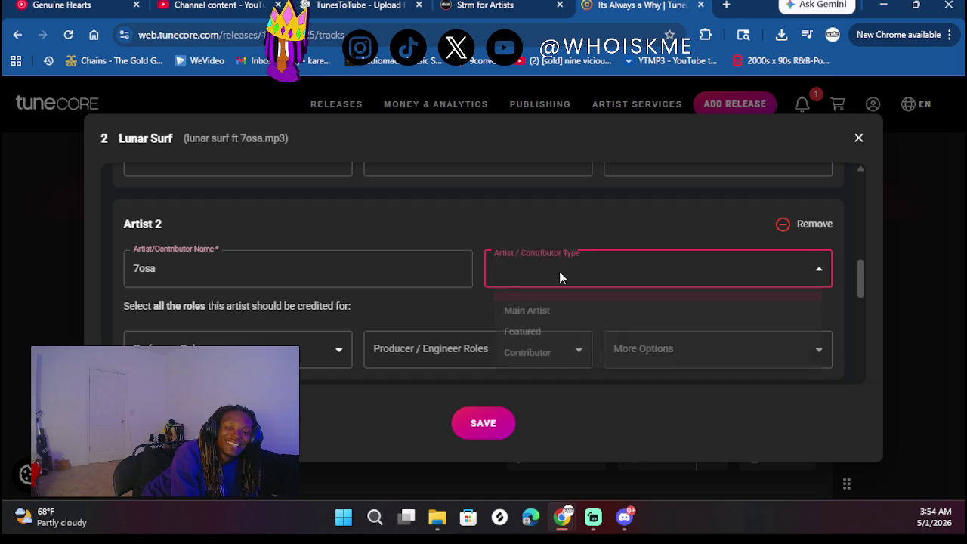
click(533, 337)
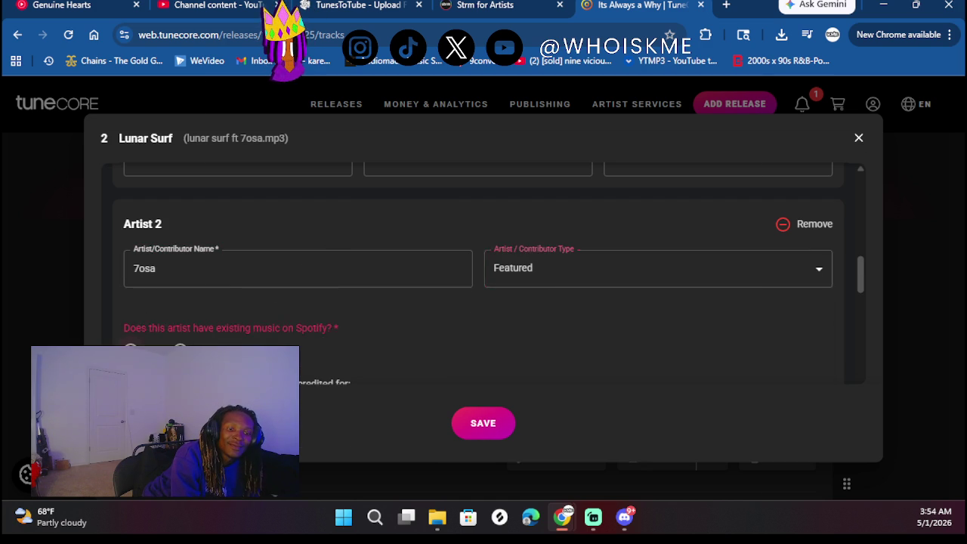
click(131, 350)
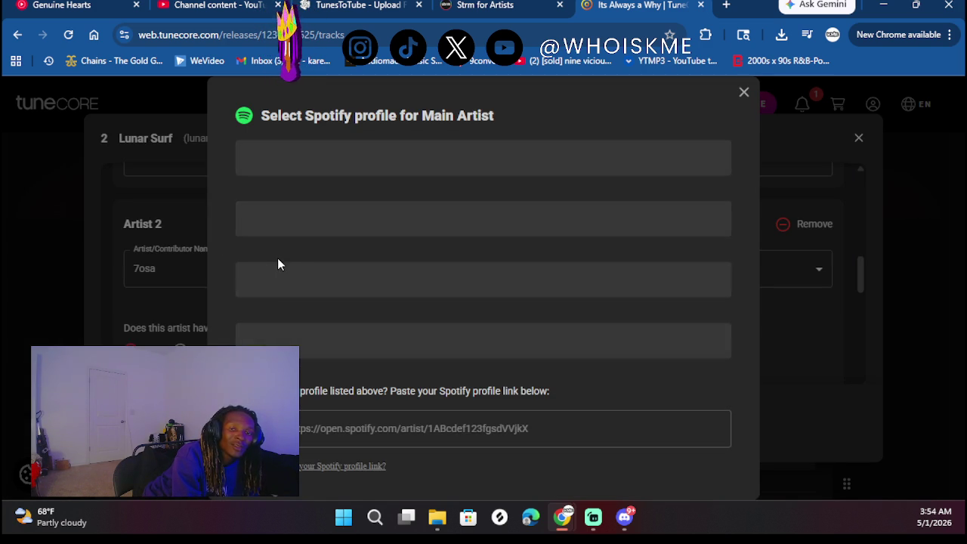
click(312, 254)
scroll(405, 280, down, 2)
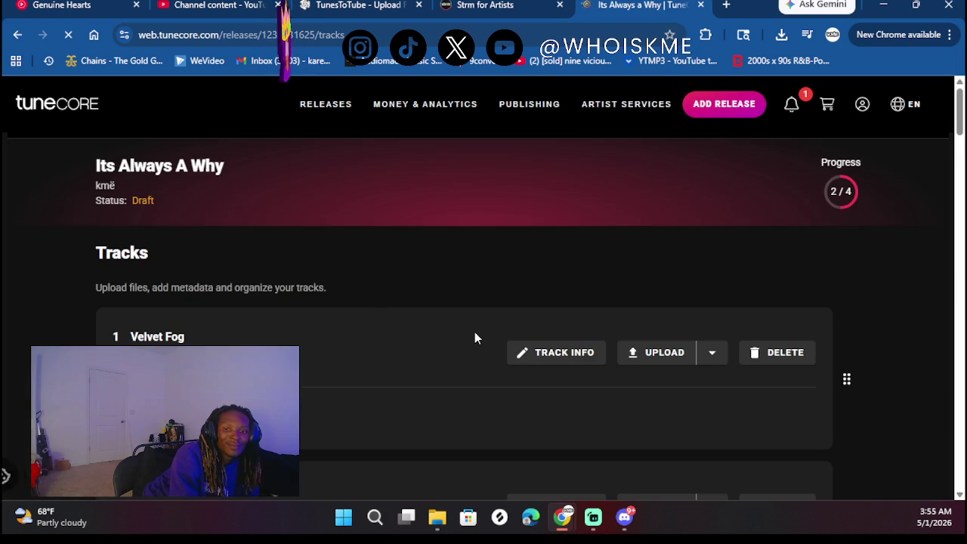
Open PaintError737's track details and fill the songwriter with the suggested full name
scroll(474, 331, down, 6)
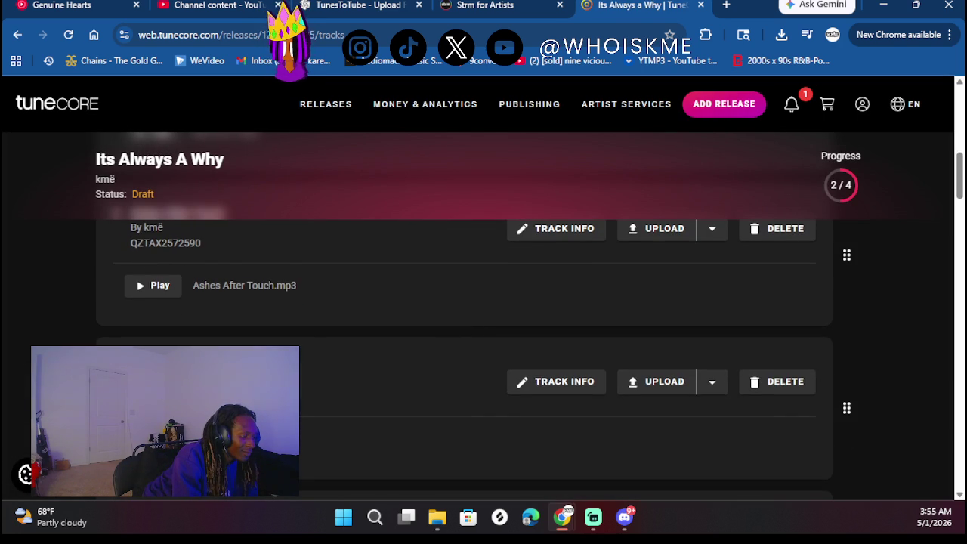
scroll(203, 256, down, 10)
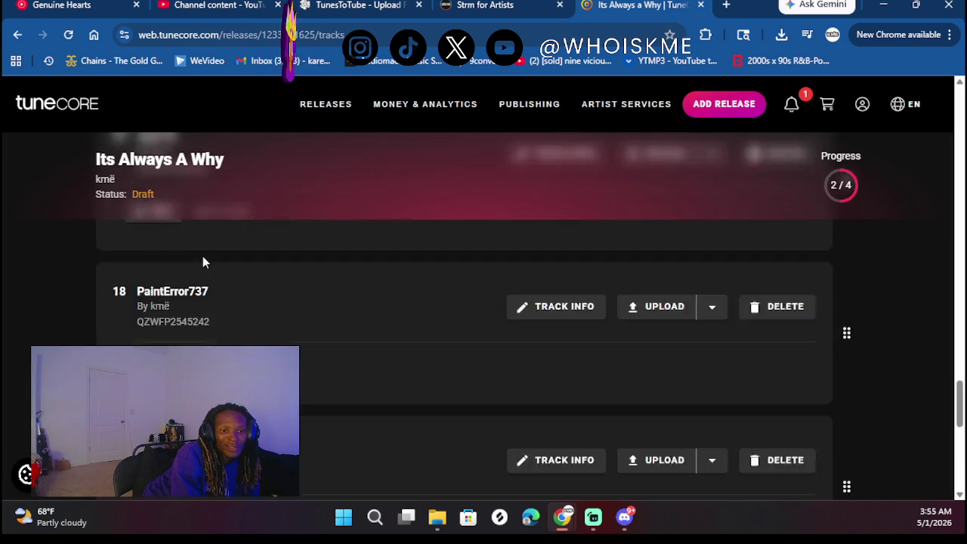
scroll(203, 260, up, 5)
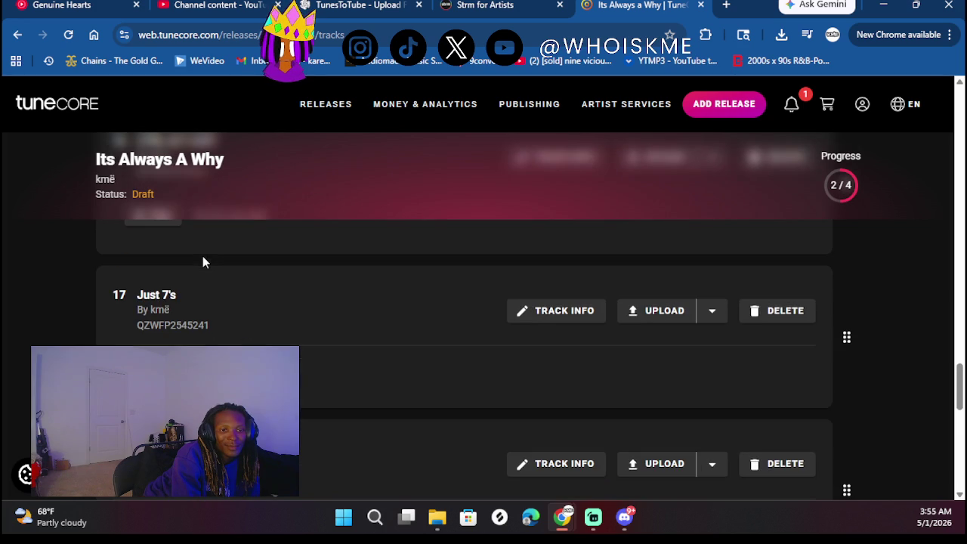
scroll(423, 350, down, 1)
click(526, 375)
scroll(292, 240, down, 5)
scroll(292, 244, down, 2)
scroll(203, 304, up, 1)
click(212, 180)
click(173, 213)
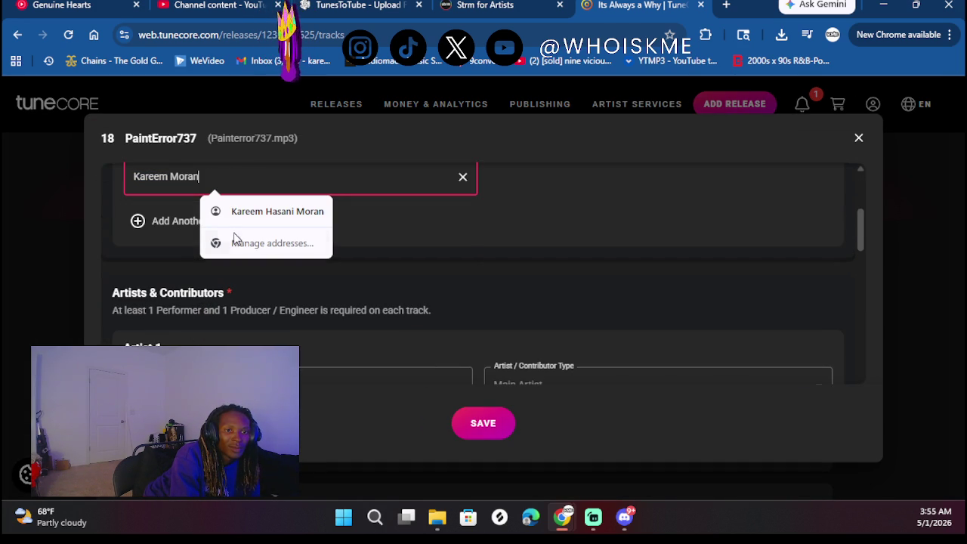
click(367, 266)
Add Dr3ski as a second artist on PaintError737
scroll(367, 266, up, 3)
scroll(368, 270, down, 10)
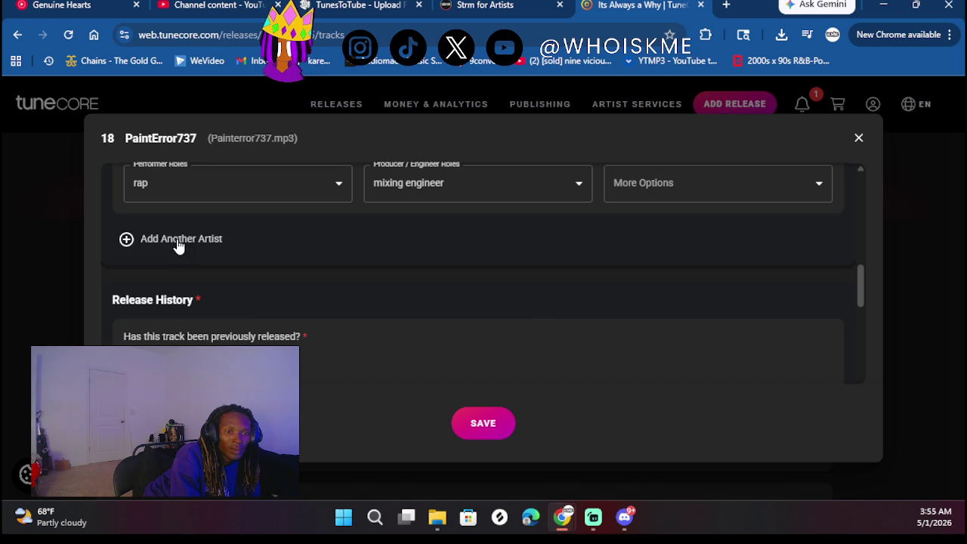
click(177, 241)
click(276, 301)
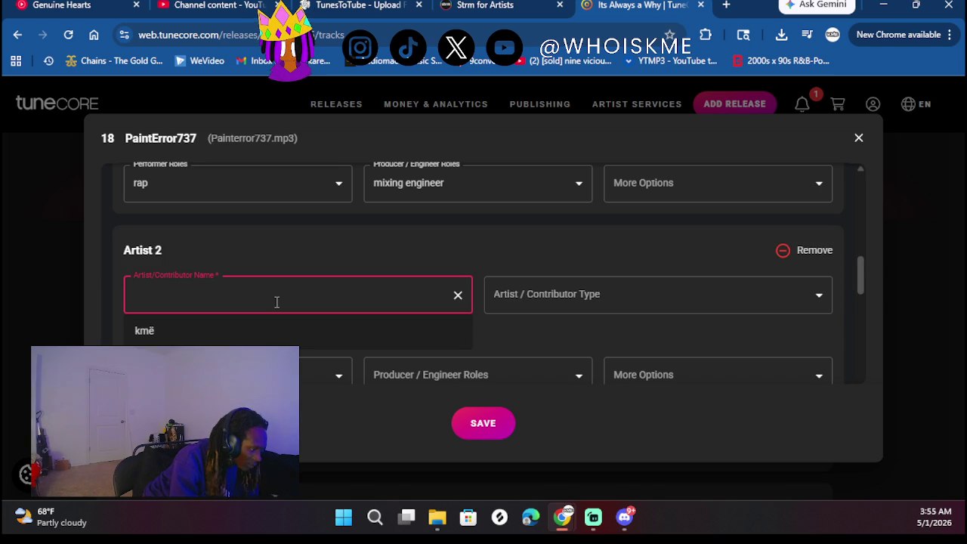
text(D)
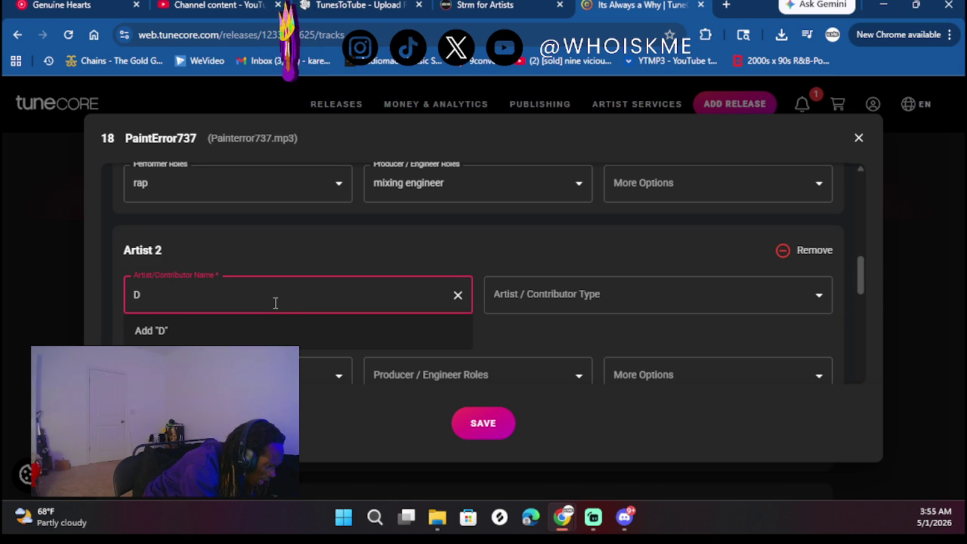
text(r3a)
key(BackSpace)
text(ski)
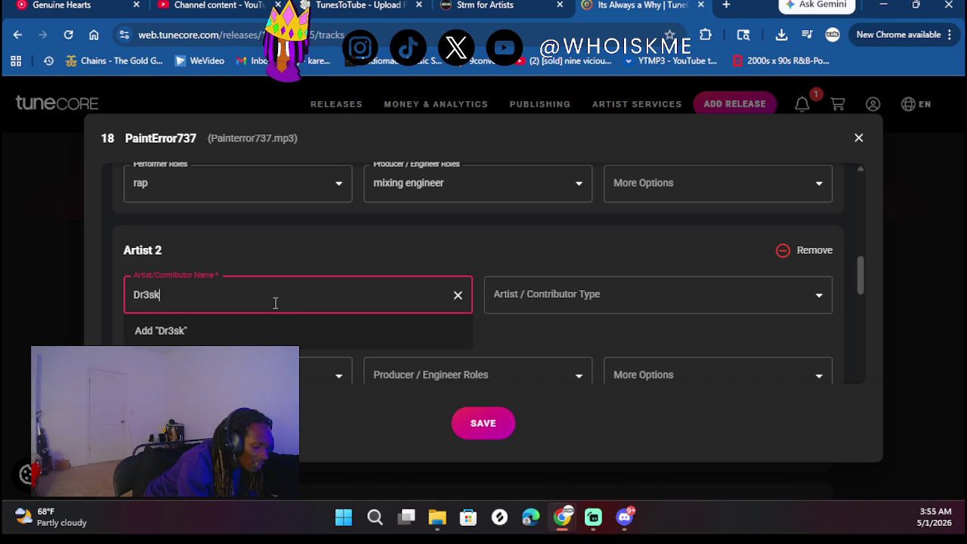
click(352, 250)
click(283, 300)
text(D)
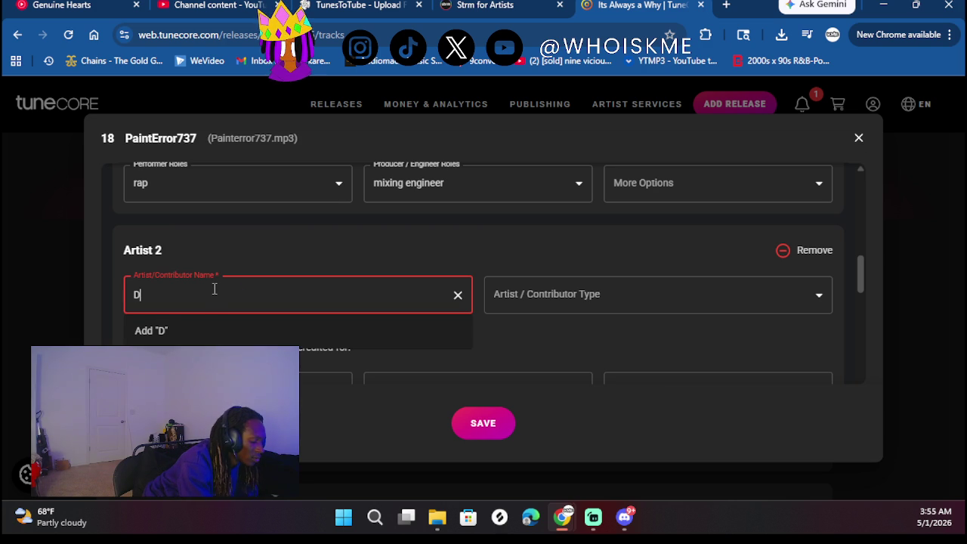
text(r3ski)
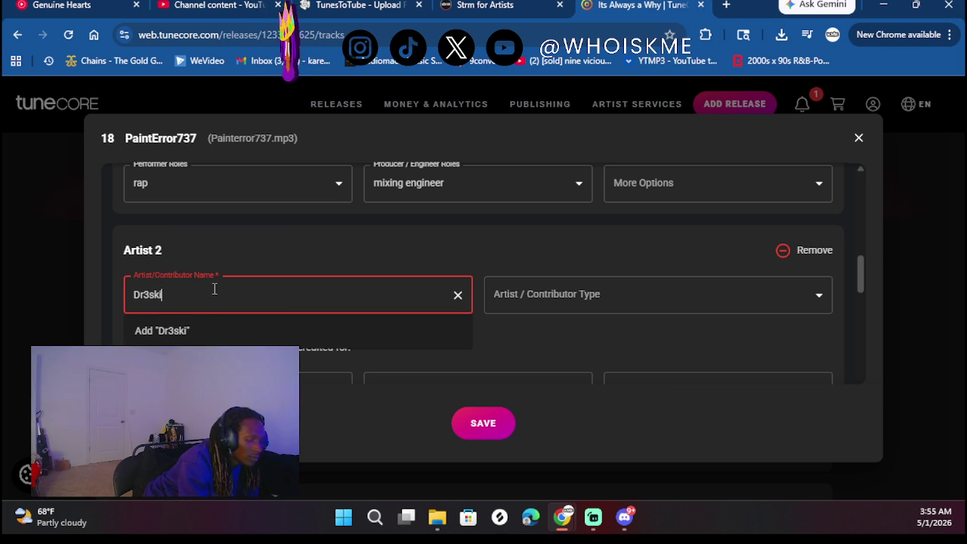
click(195, 333)
Set Dr3ski's type to Featured, link Dr3ski's Spotify profile, and save the track
scroll(365, 253, down, 3)
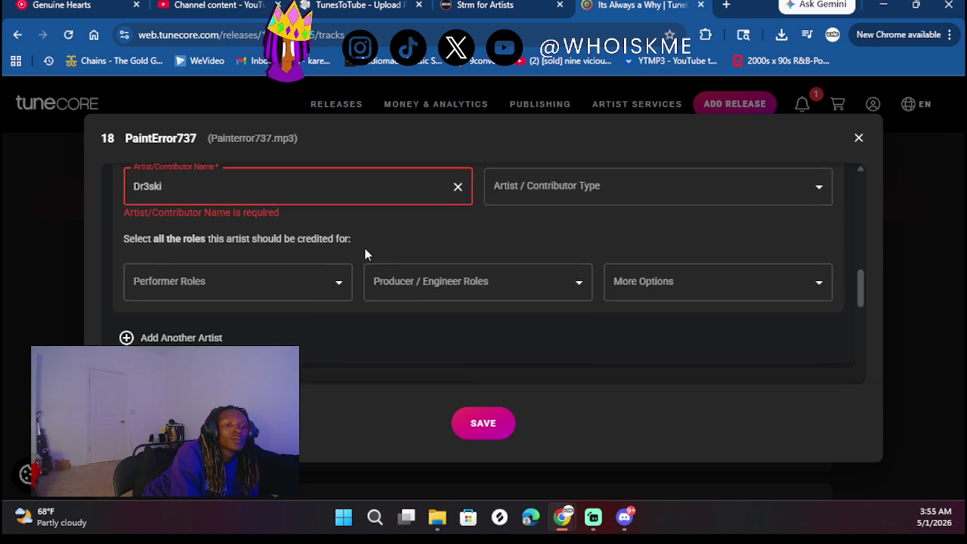
scroll(365, 253, up, 1)
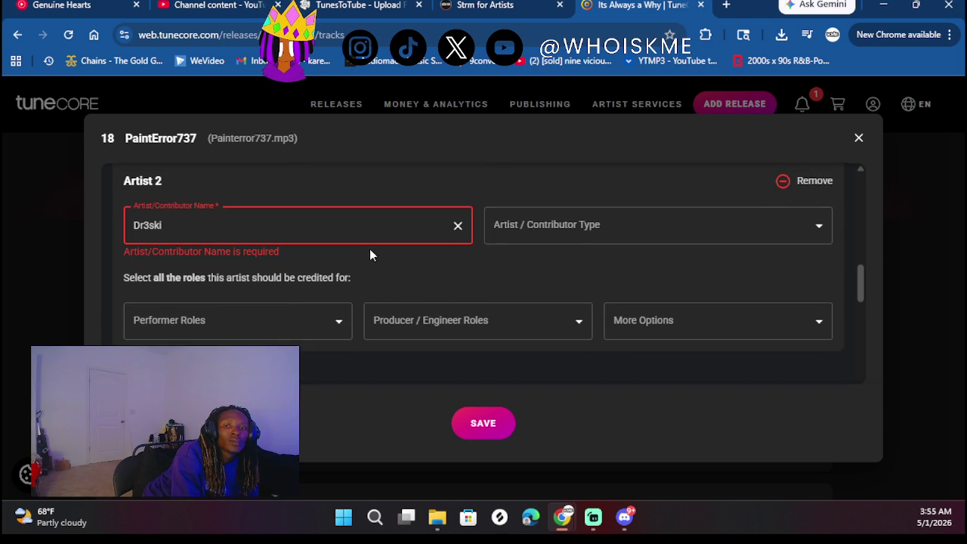
click(534, 236)
click(521, 298)
scroll(352, 268, down, 1)
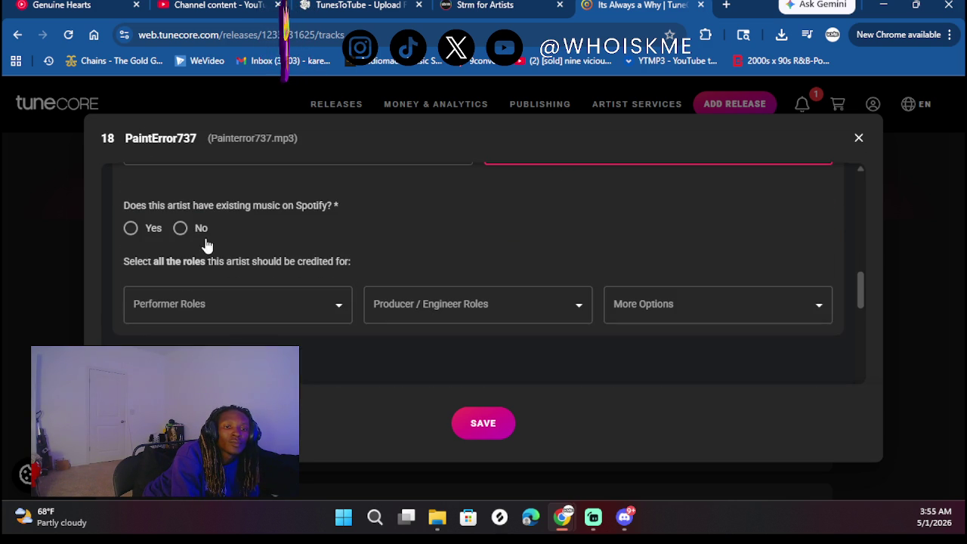
click(132, 229)
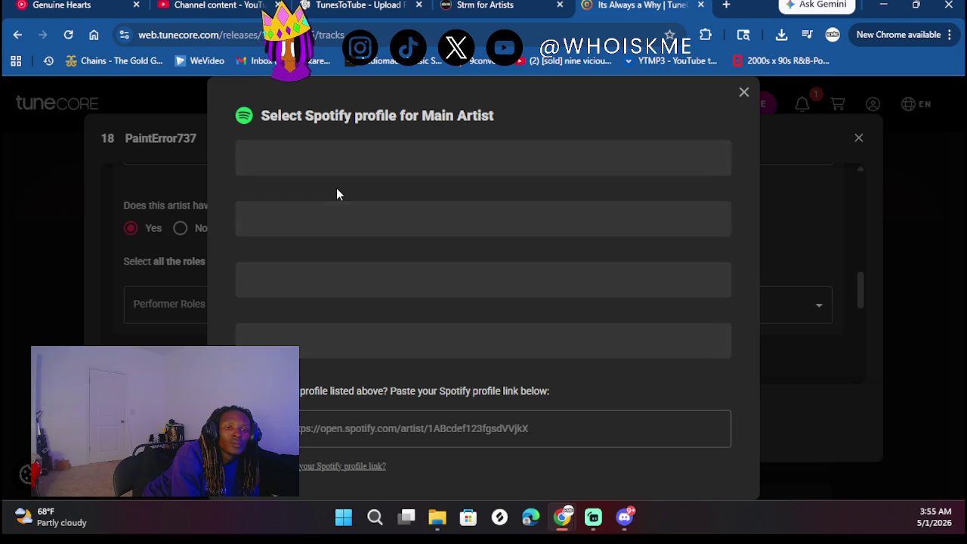
click(314, 238)
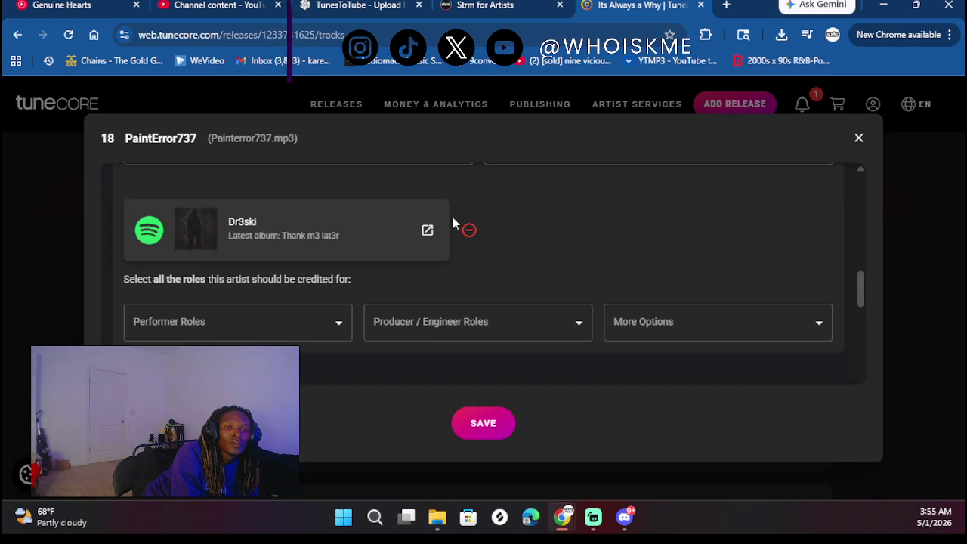
scroll(431, 352, down, 3)
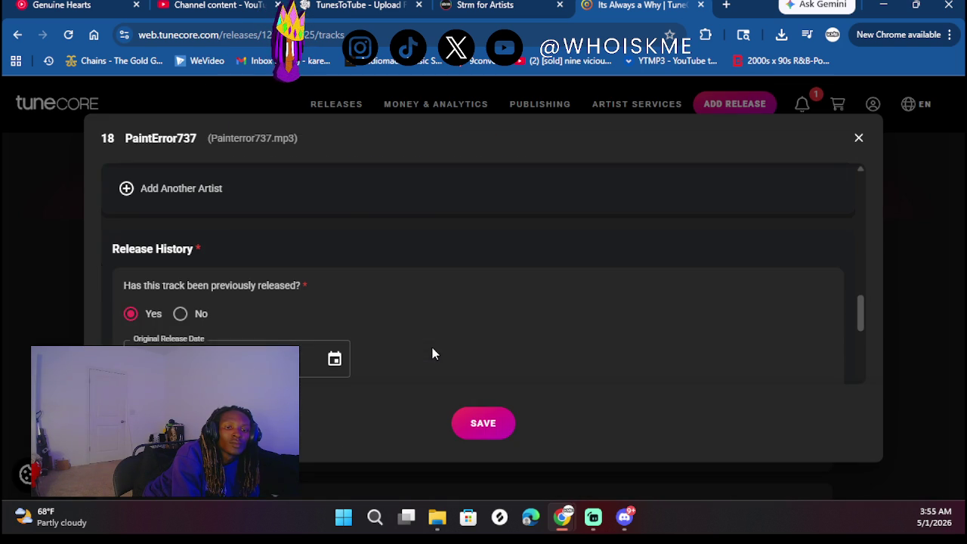
click(492, 421)
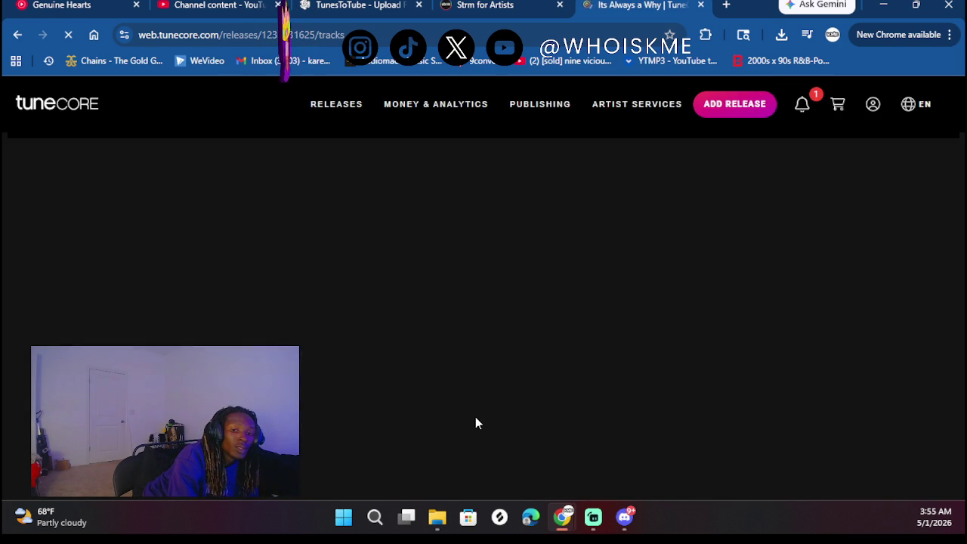
Upload FORGO7.M3.mp3 as track 20's audio and save the tracks step
scroll(532, 268, down, 5)
scroll(531, 269, down, 15)
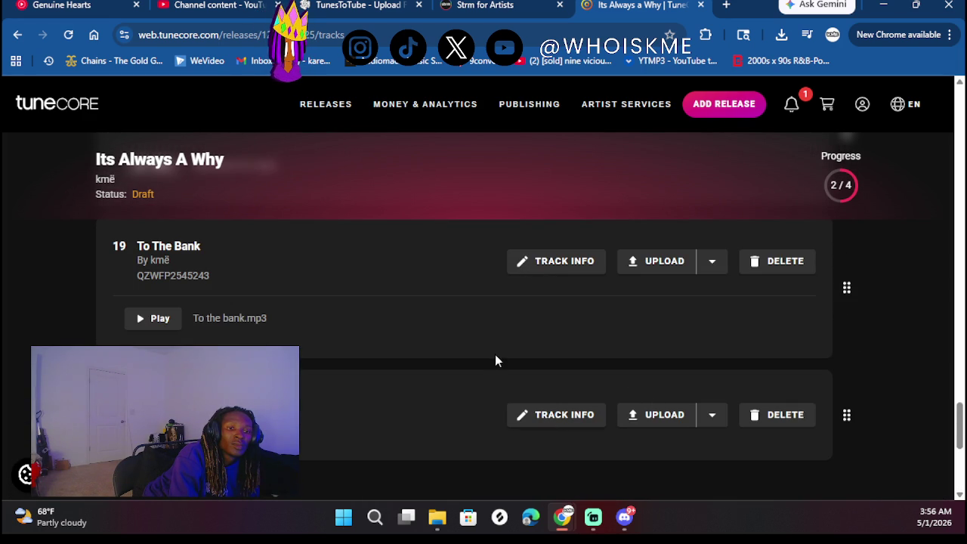
click(655, 417)
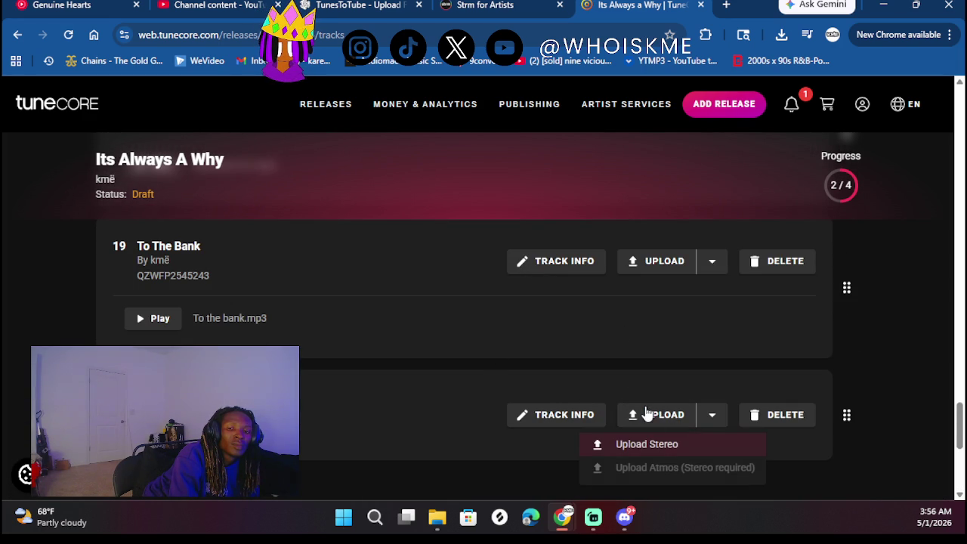
click(648, 447)
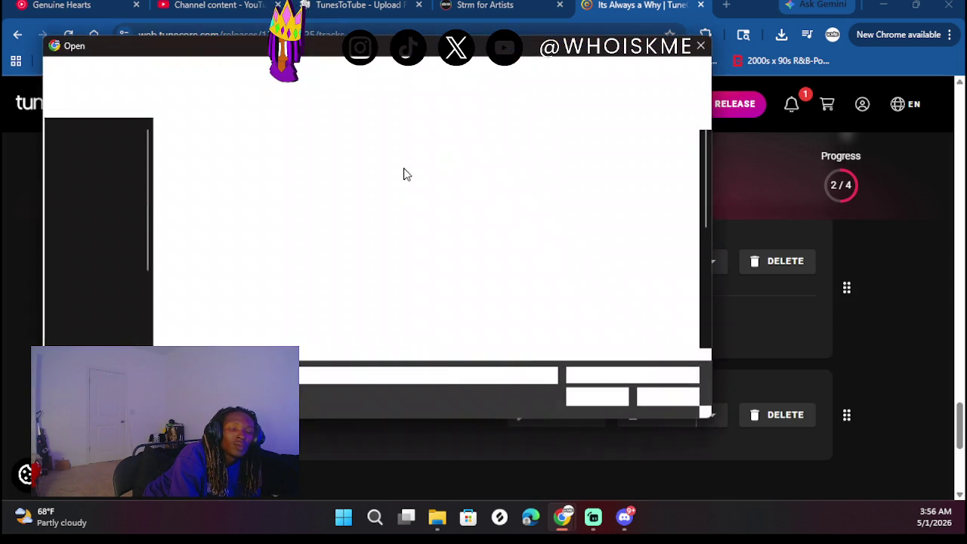
scroll(238, 292, down, 5)
scroll(239, 292, down, 2)
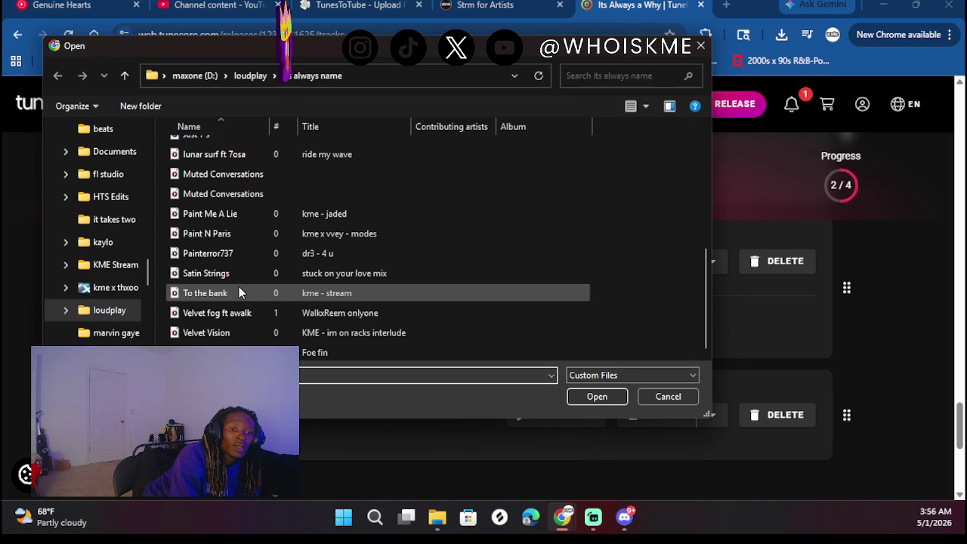
scroll(224, 326, up, 2)
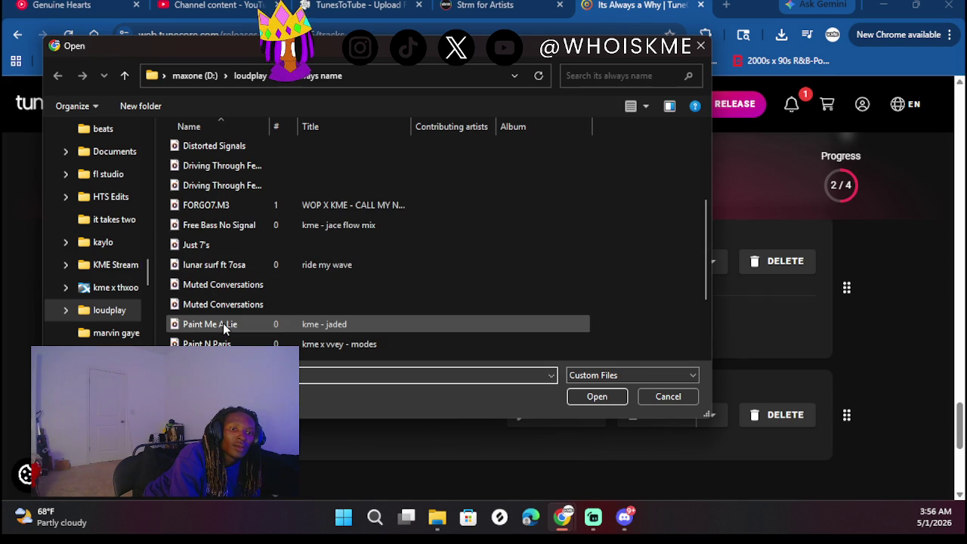
click(220, 205)
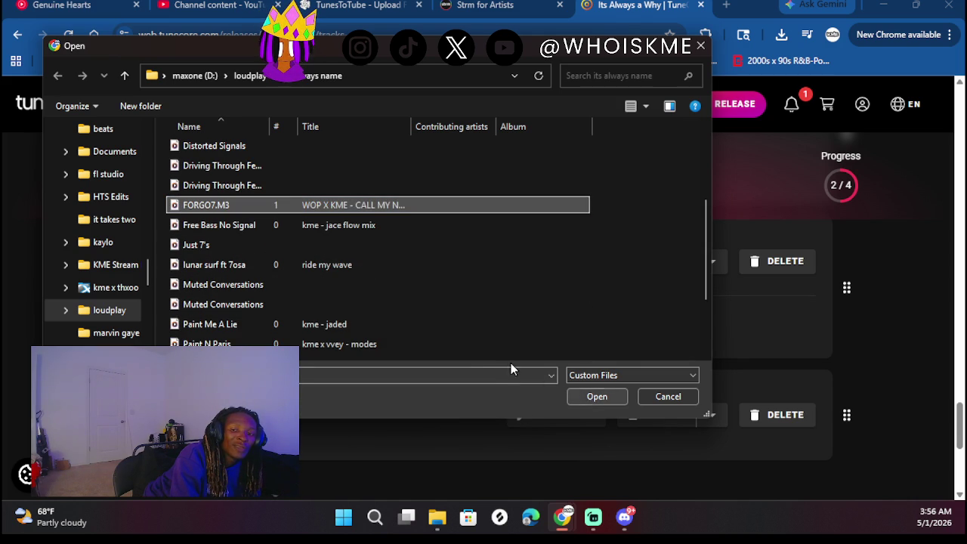
click(608, 397)
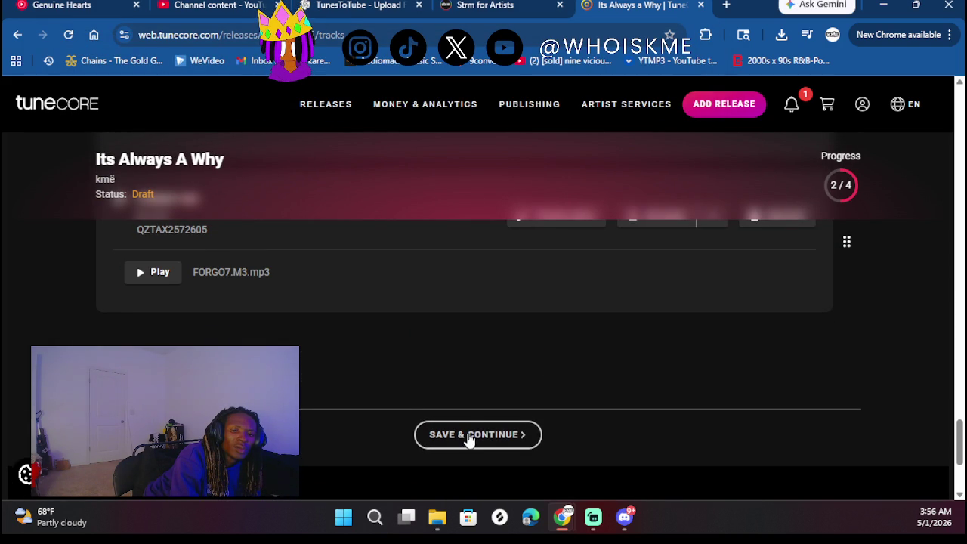
click(470, 441)
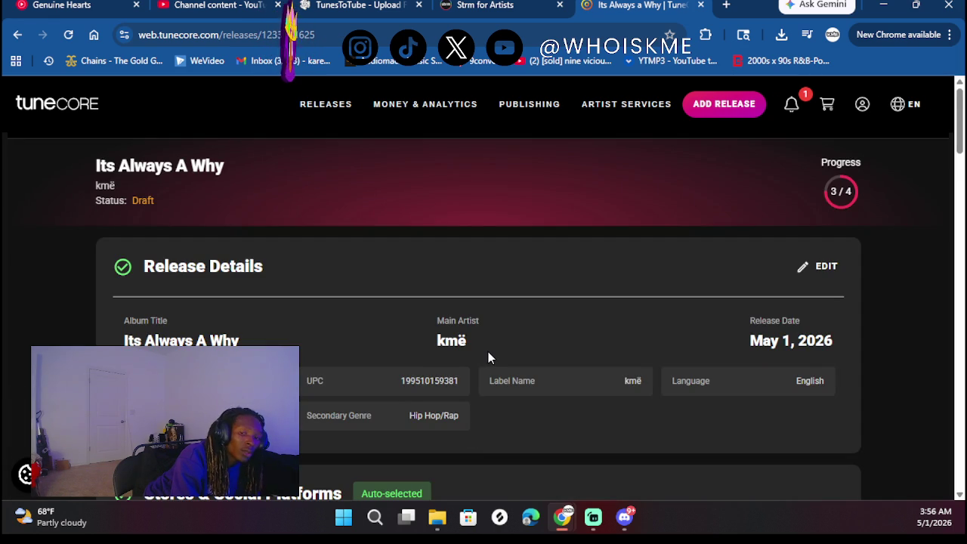
Scroll the release summary down to Artwork, then switch to the TunesToTube tab
scroll(488, 356, down, 4)
scroll(488, 352, down, 10)
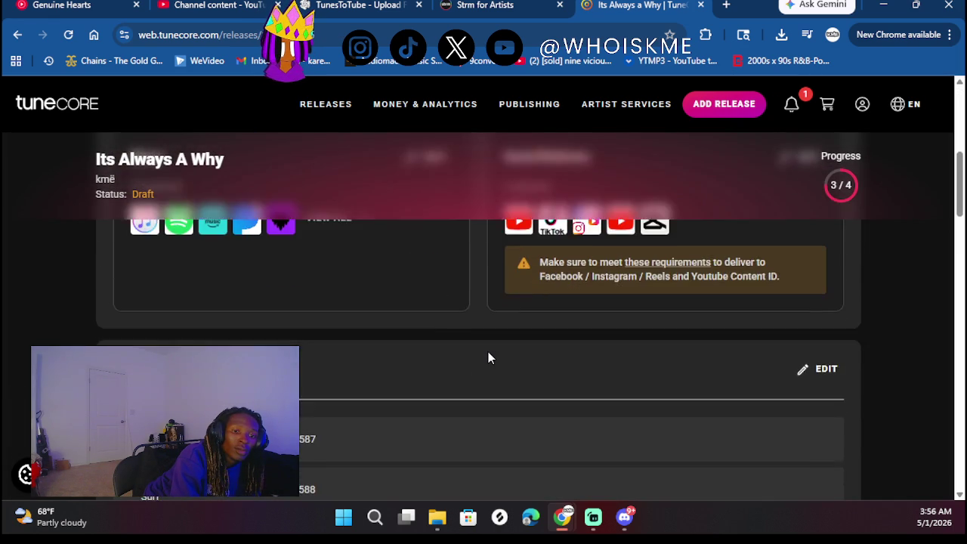
scroll(488, 352, down, 1)
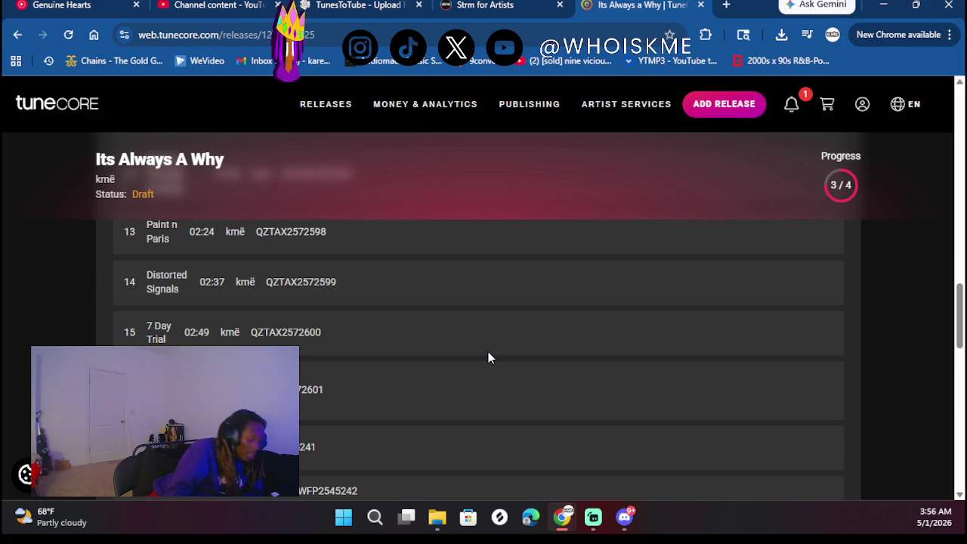
scroll(488, 353, down, 10)
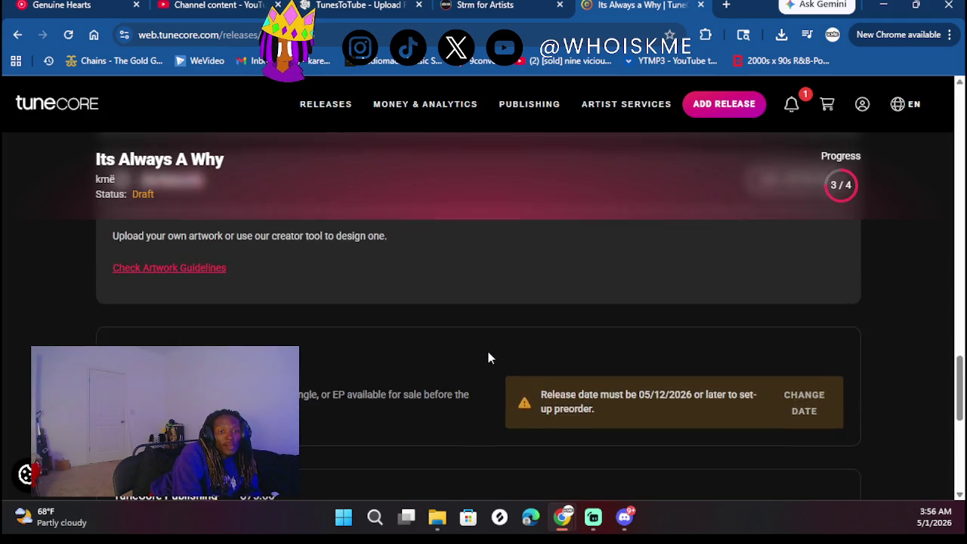
scroll(643, 315, up, 1)
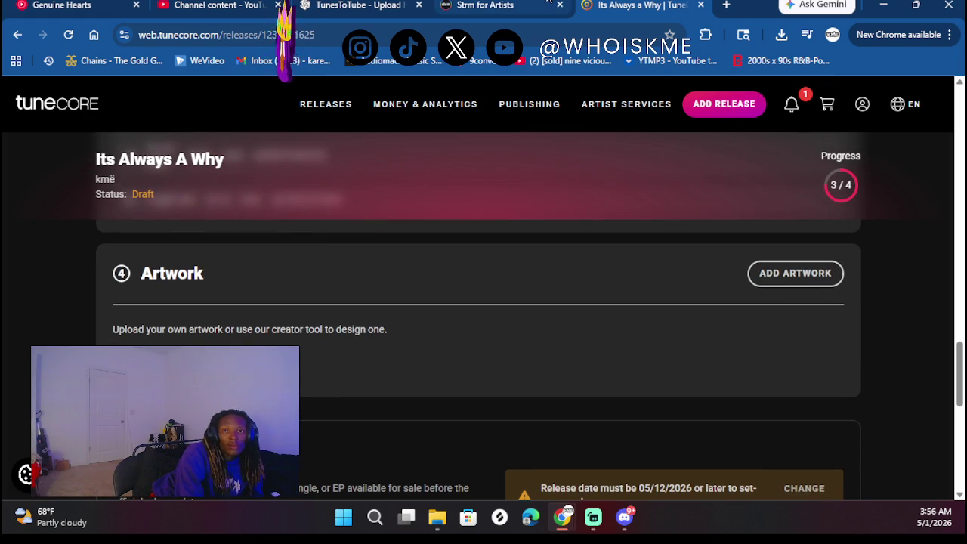
click(378, 4)
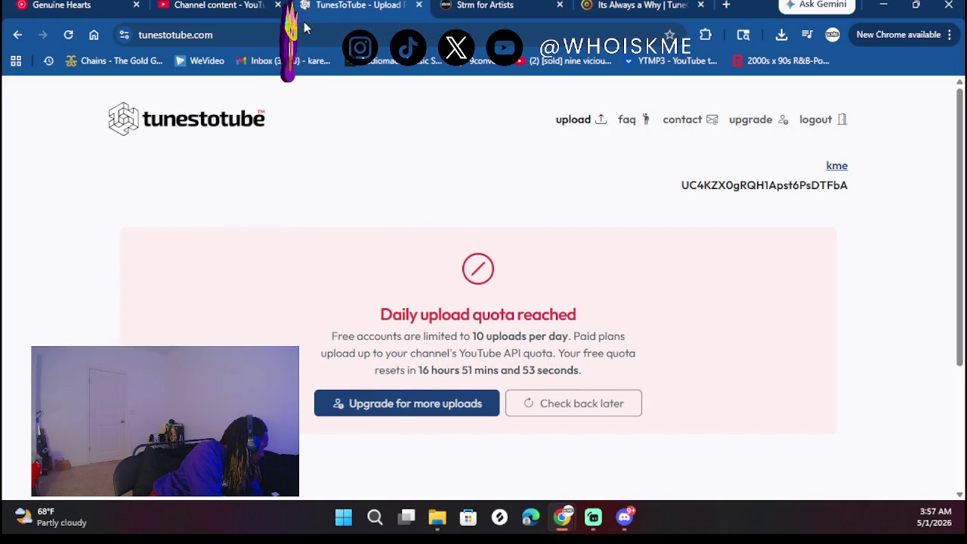
Replace the TunesToTube address with a new web search for 'resize'
click(254, 30)
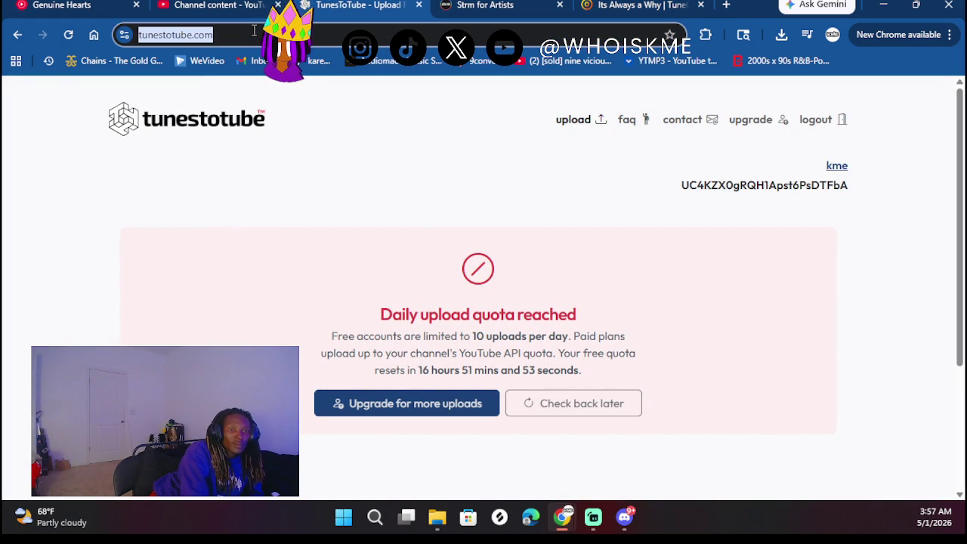
key(BackSpace)
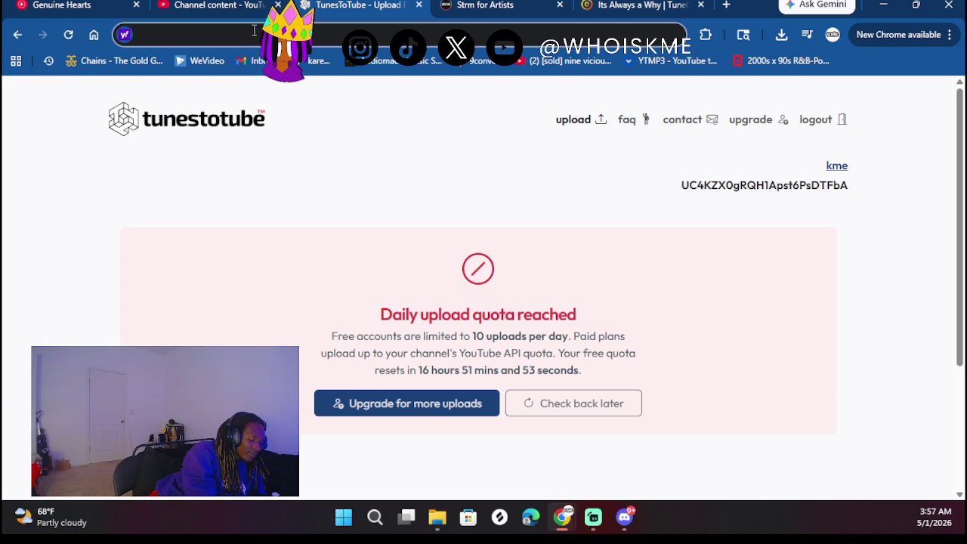
text(resize)
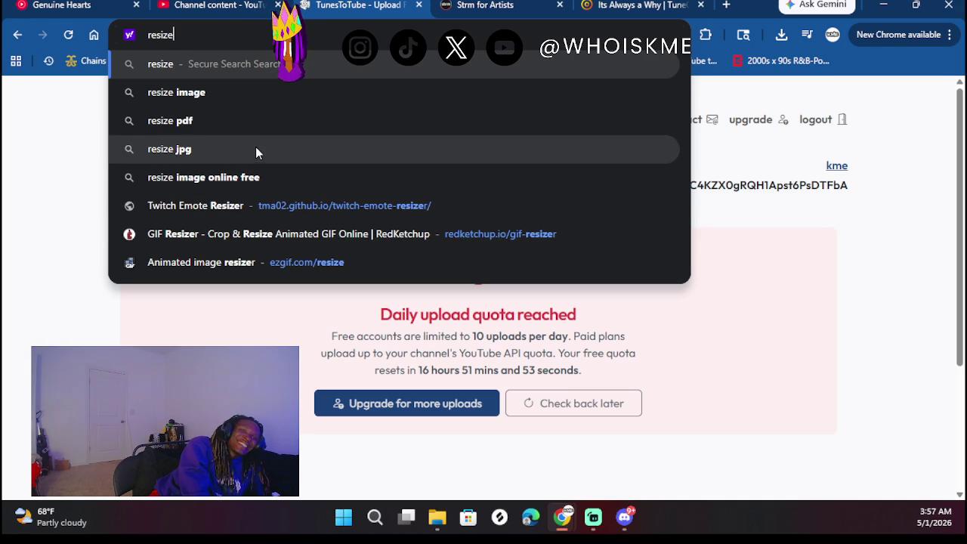
Search Yahoo for 'resize image' and open the imageresizer.com Image Resizer site
click(210, 91)
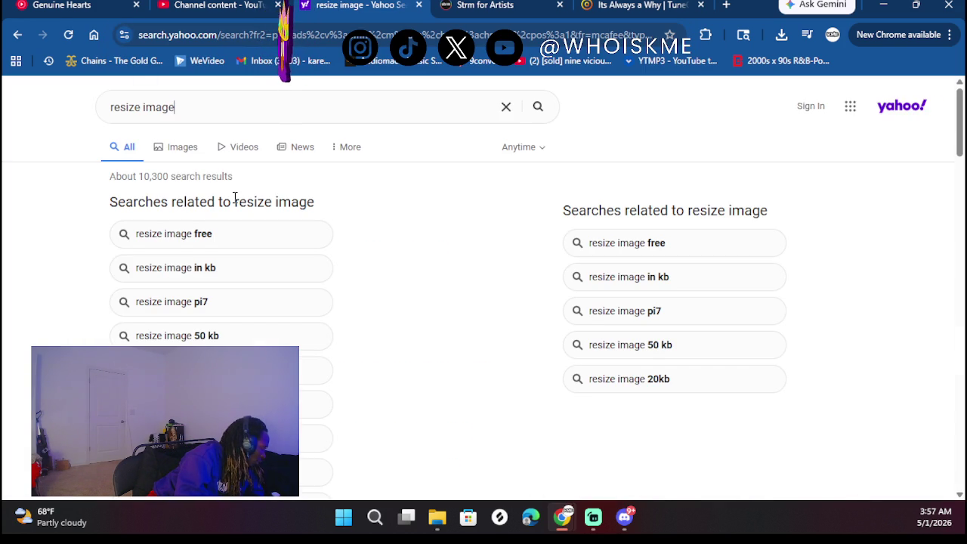
scroll(183, 209, down, 2)
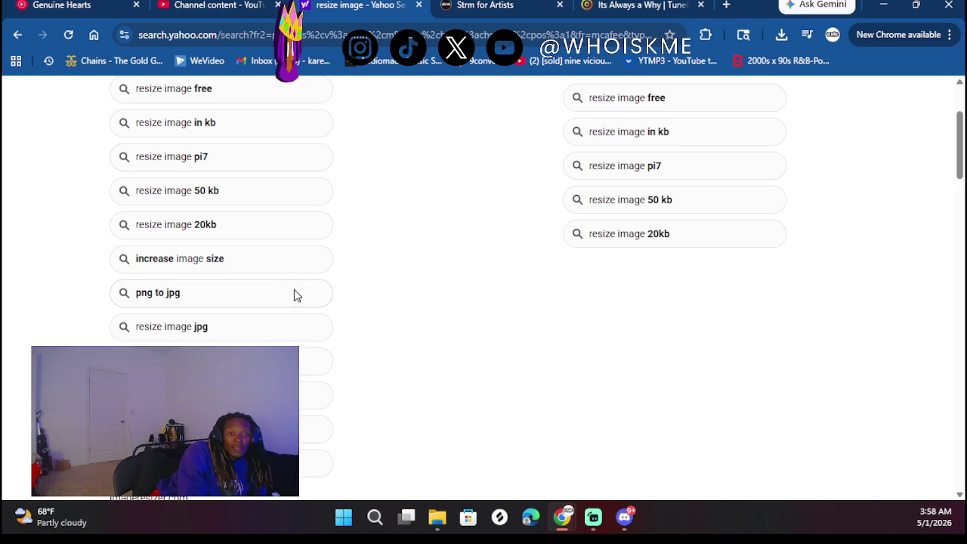
scroll(382, 319, up, 2)
scroll(381, 317, down, 5)
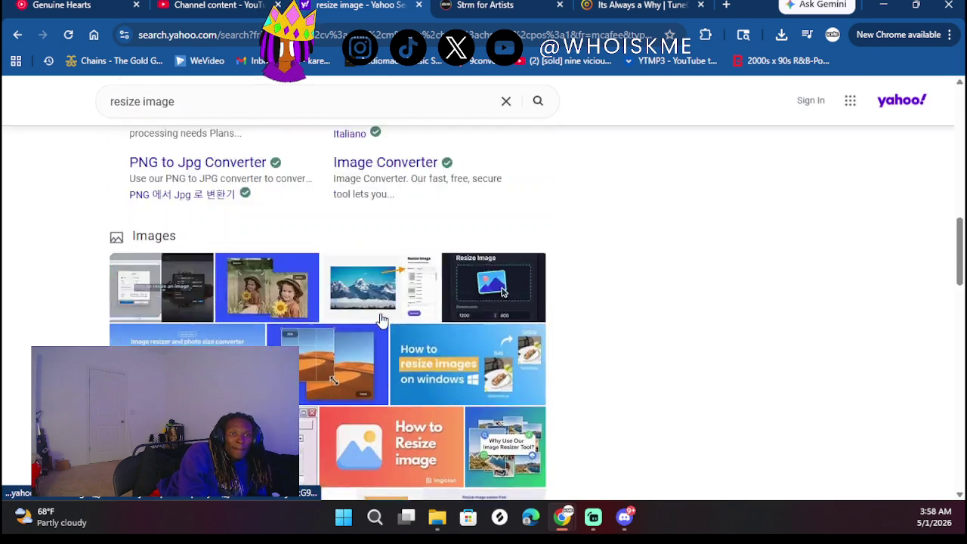
scroll(246, 193, up, 2)
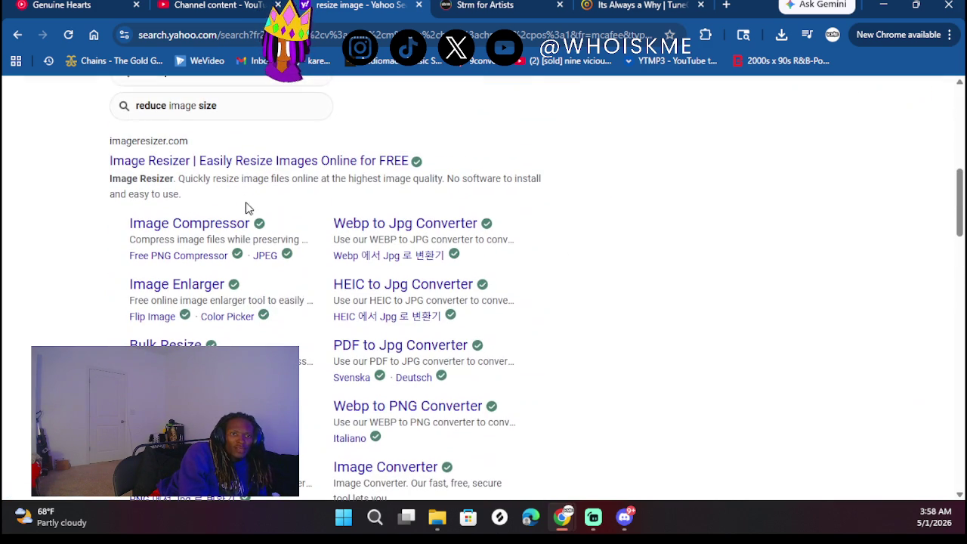
click(218, 166)
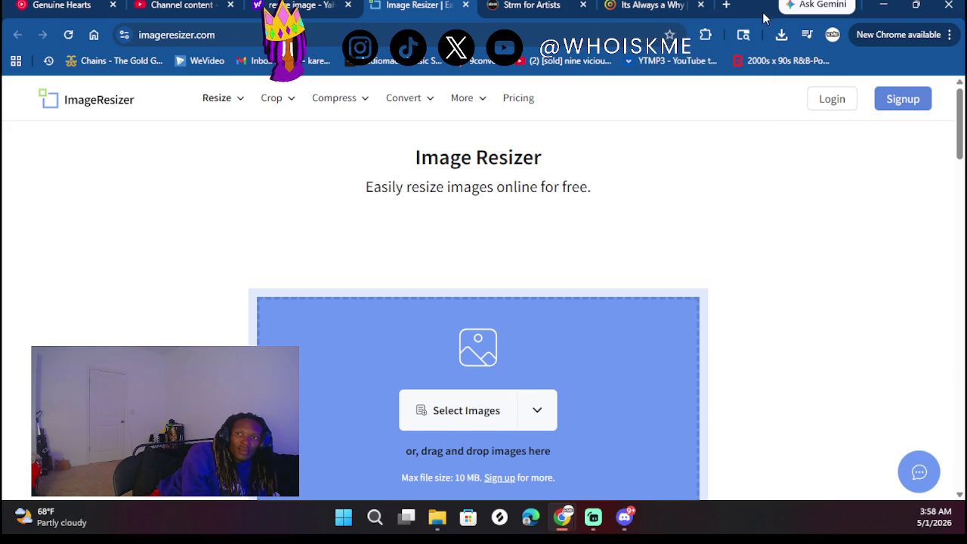
Load the downloaded 800 x 800 cover into Image Resizer and resize it by size to 1500 wide
click(781, 35)
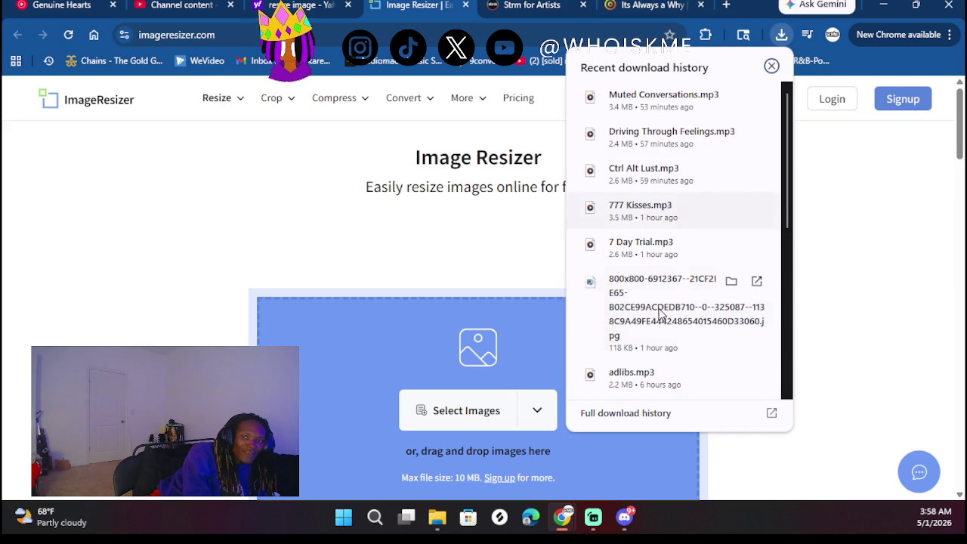
mouse_move(609, 320)
mouse_down()
mouse_move(464, 367)
mouse_move(462, 355)
mouse_up()
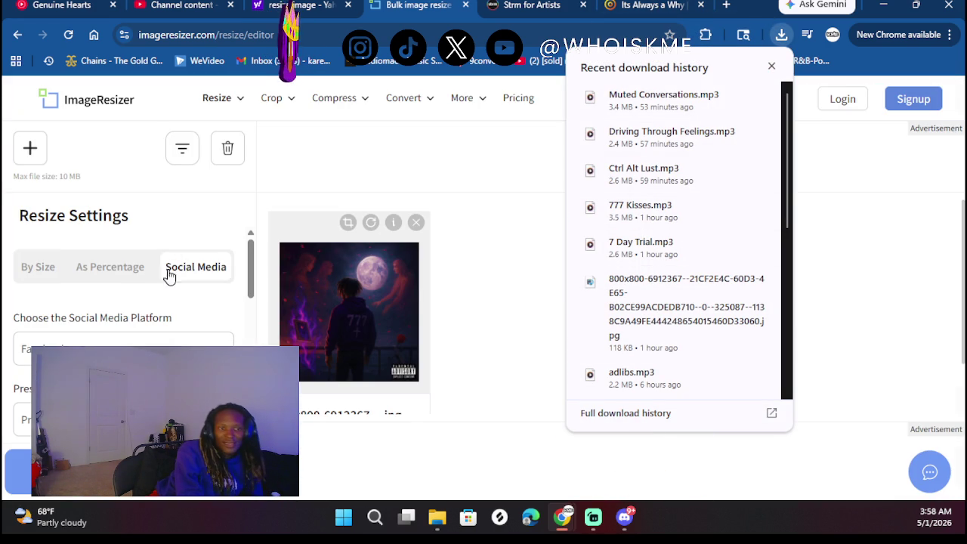
click(45, 270)
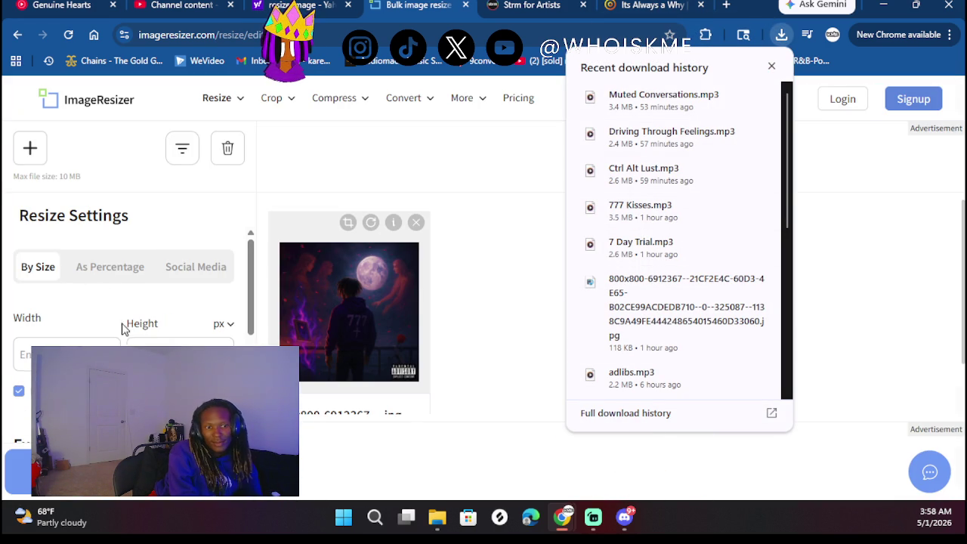
click(89, 274)
click(46, 276)
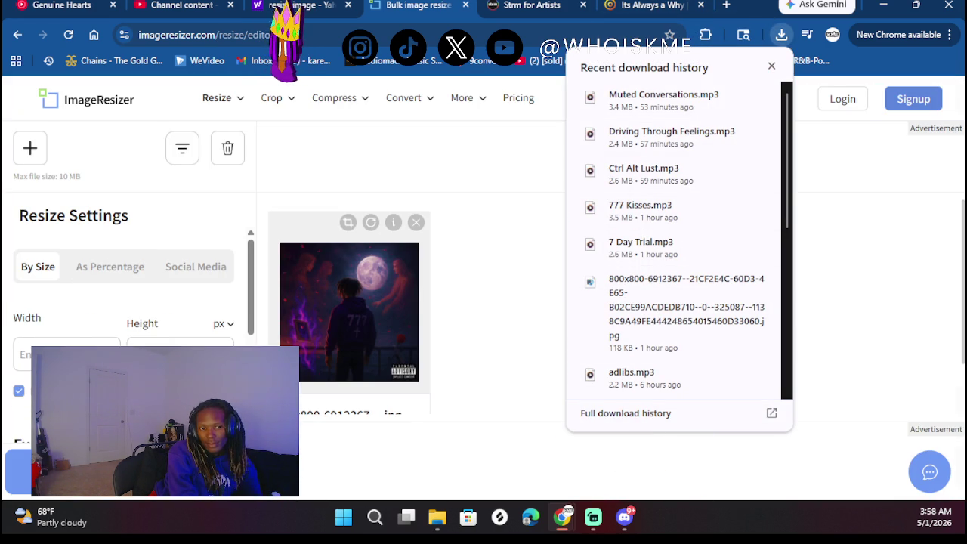
scroll(124, 303, down, 1)
click(78, 327)
text(1500)
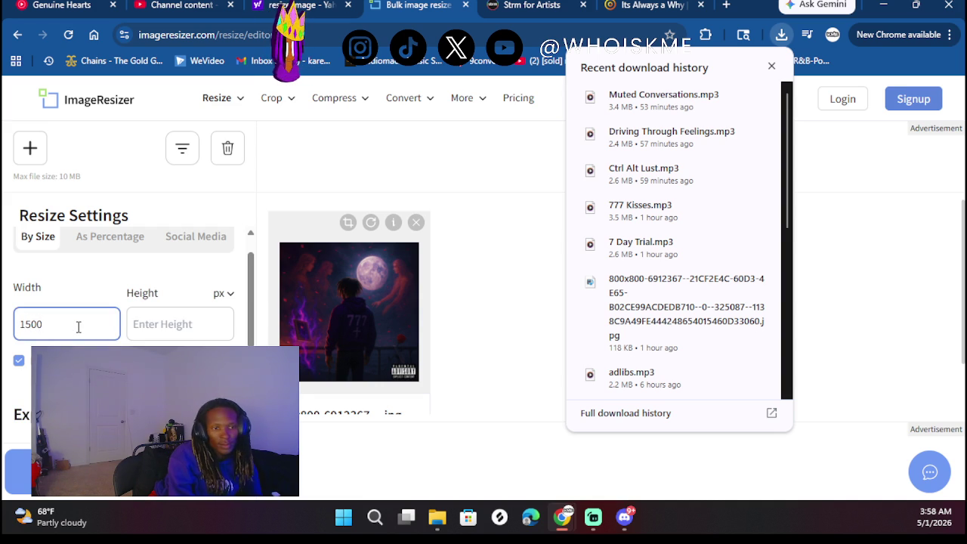
key(Return)
click(18, 472)
Download and save the 1500 x 1500 image, then return to TuneCore's Artwork page
scroll(310, 310, down, 1)
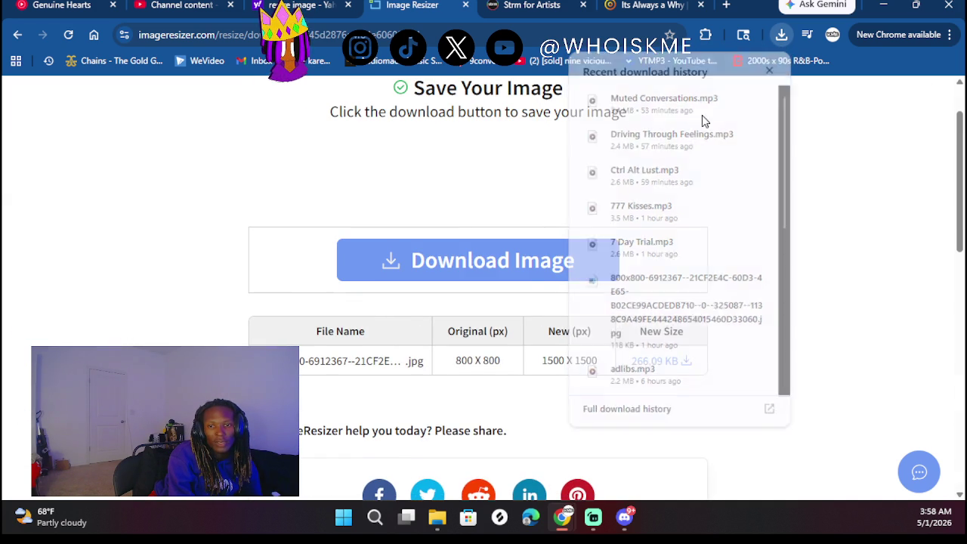
click(528, 273)
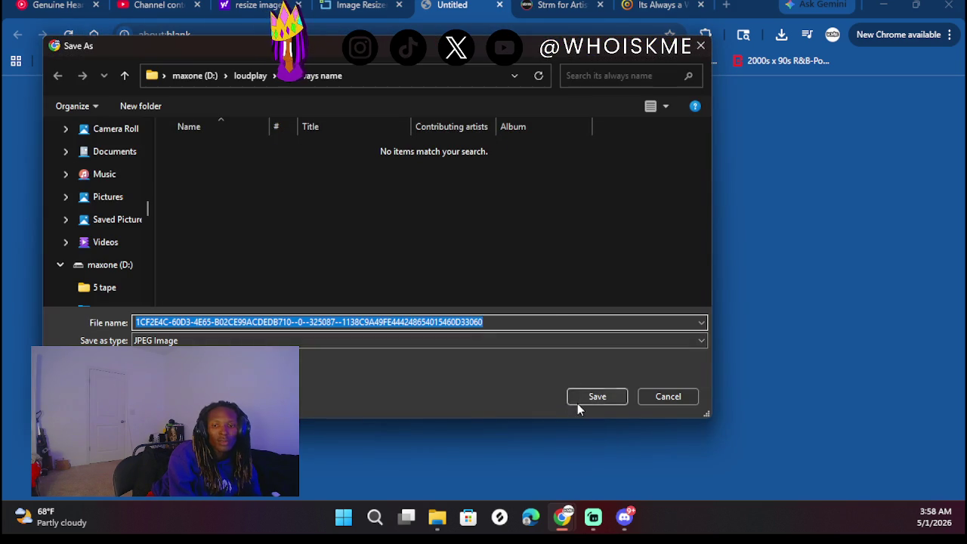
click(582, 394)
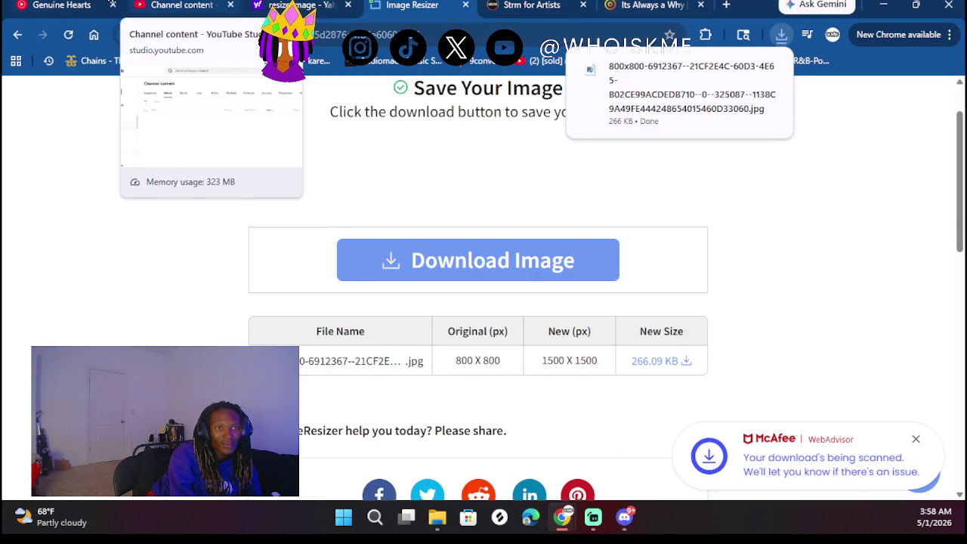
click(61, 5)
click(656, 5)
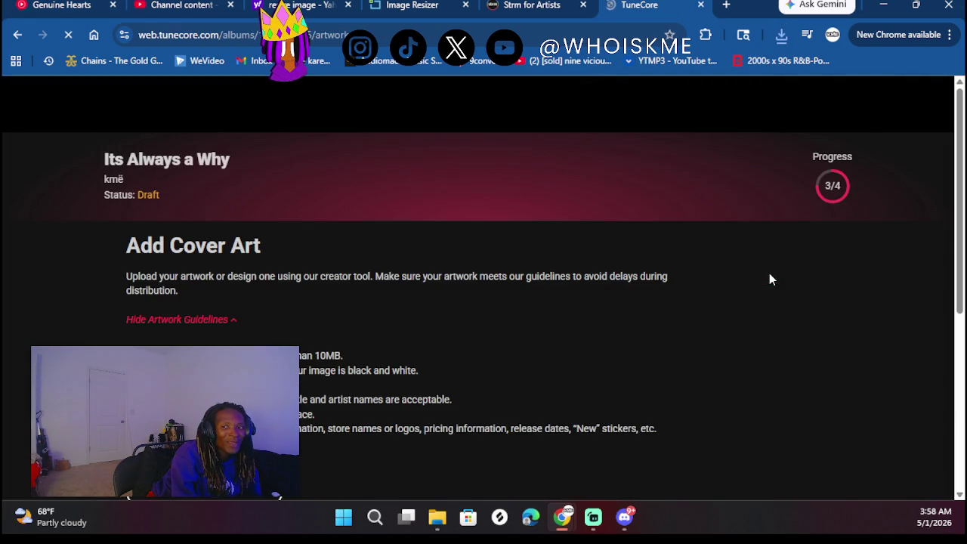
Upload the resized cover as artwork; TuneCore rejects it for being under 1600x1600
scroll(663, 301, down, 4)
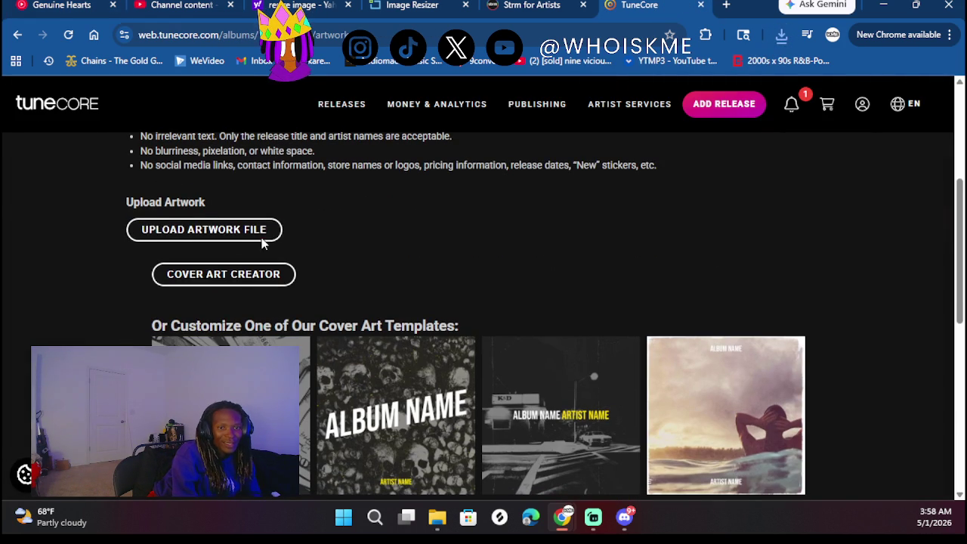
click(217, 238)
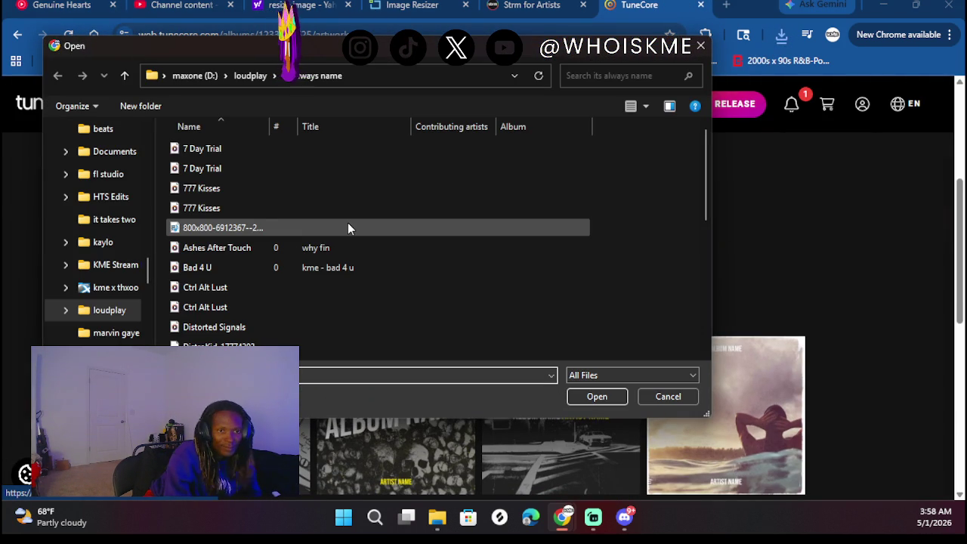
click(273, 229)
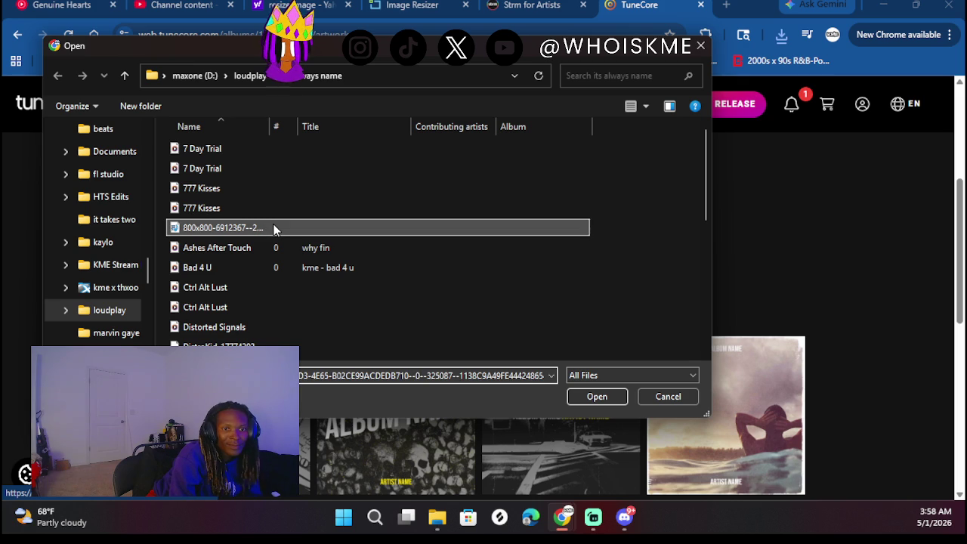
scroll(273, 230, down, 5)
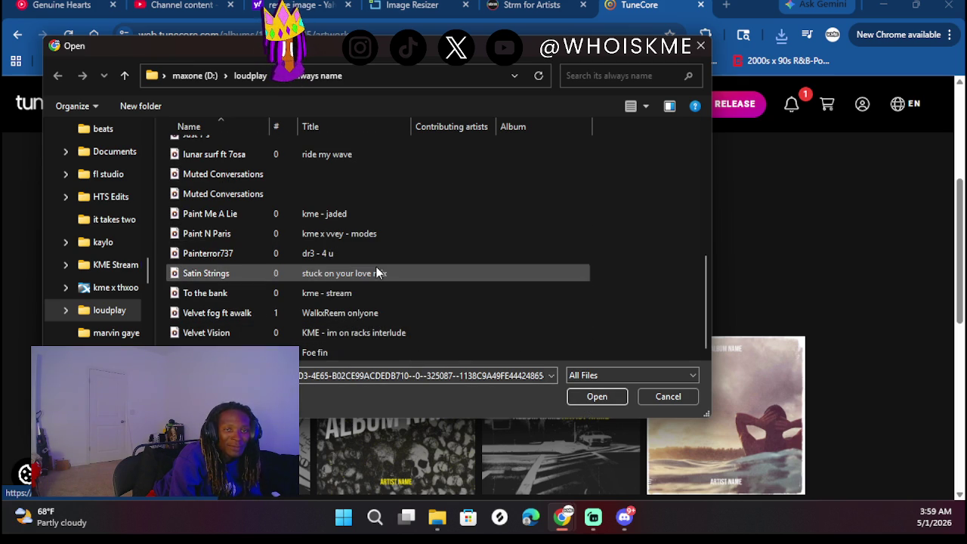
click(597, 397)
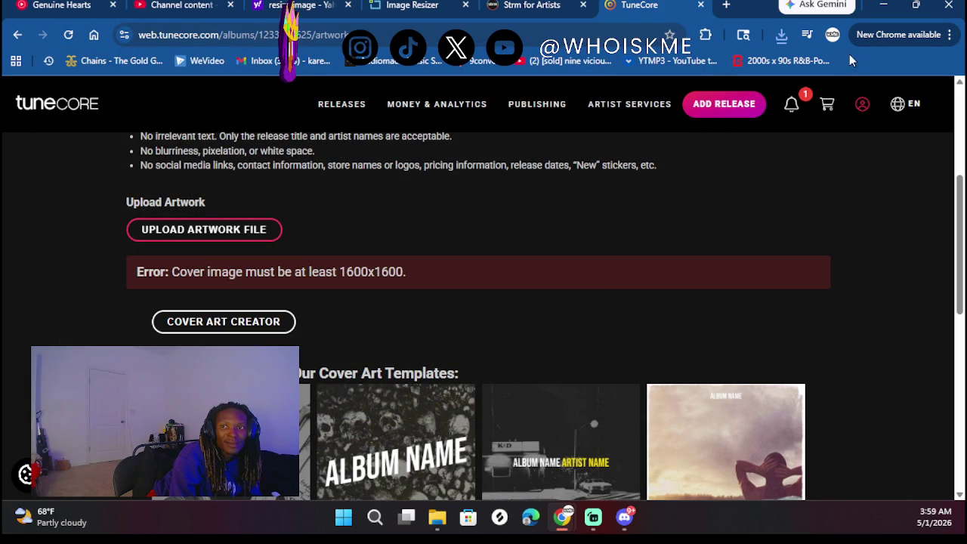
click(783, 36)
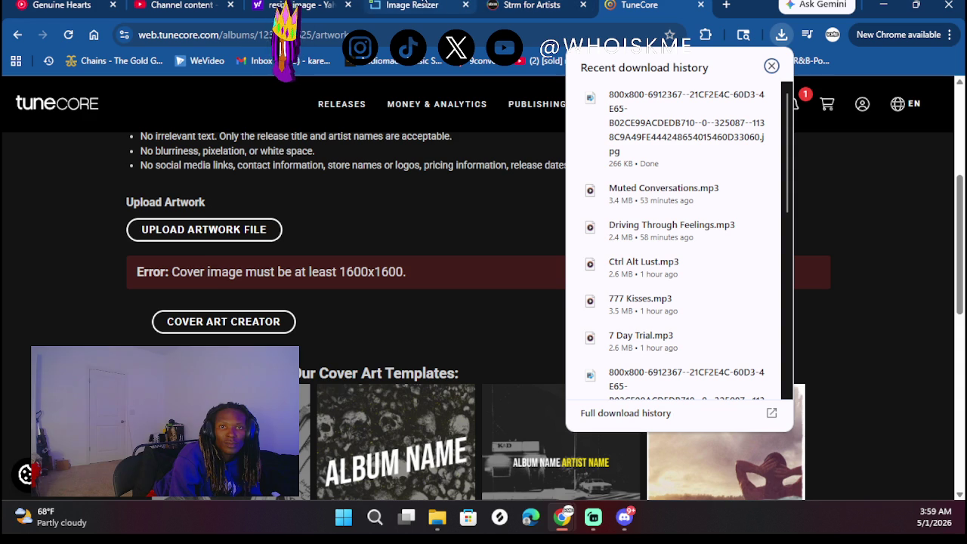
click(401, 6)
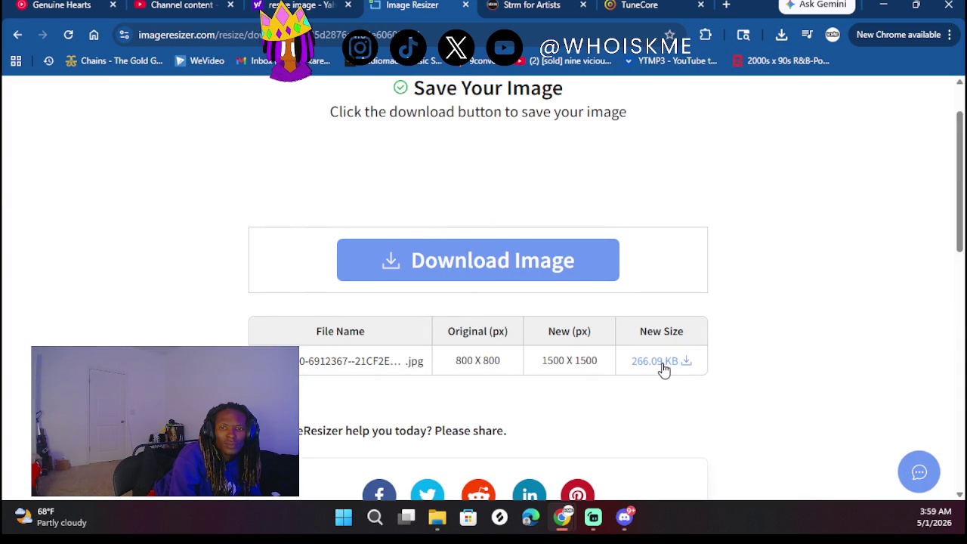
Locate the downloaded image in its folder and return to the Image Resizer settings
right_click(369, 367)
click(669, 216)
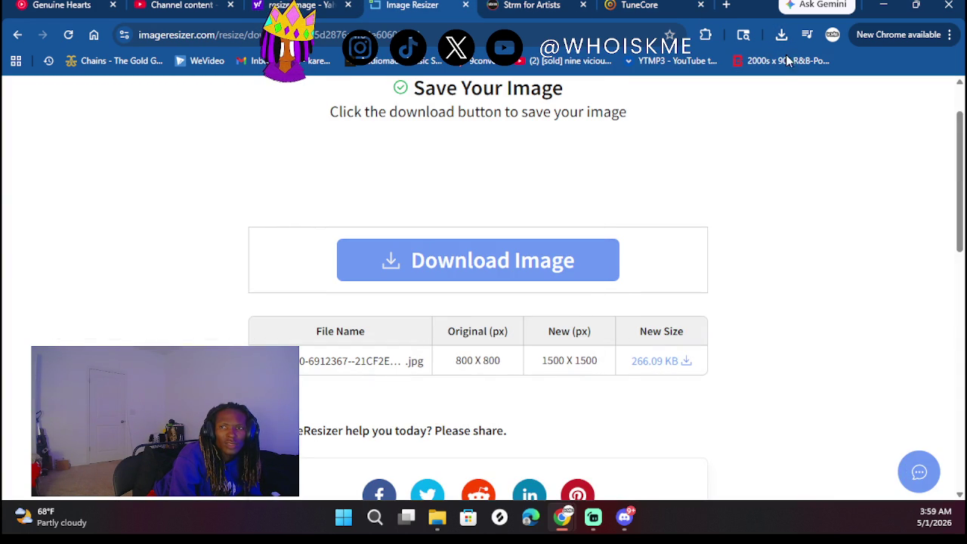
click(781, 34)
right_click(689, 126)
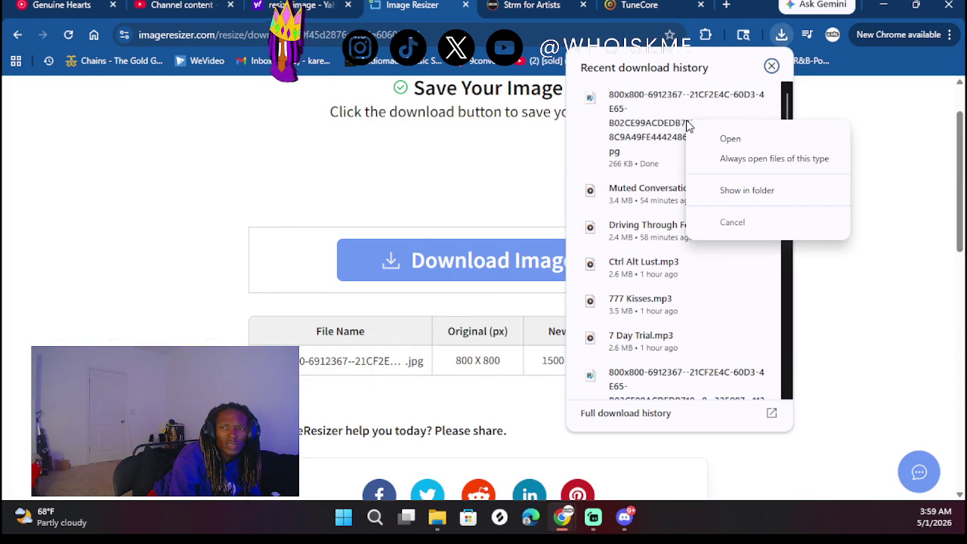
click(880, 90)
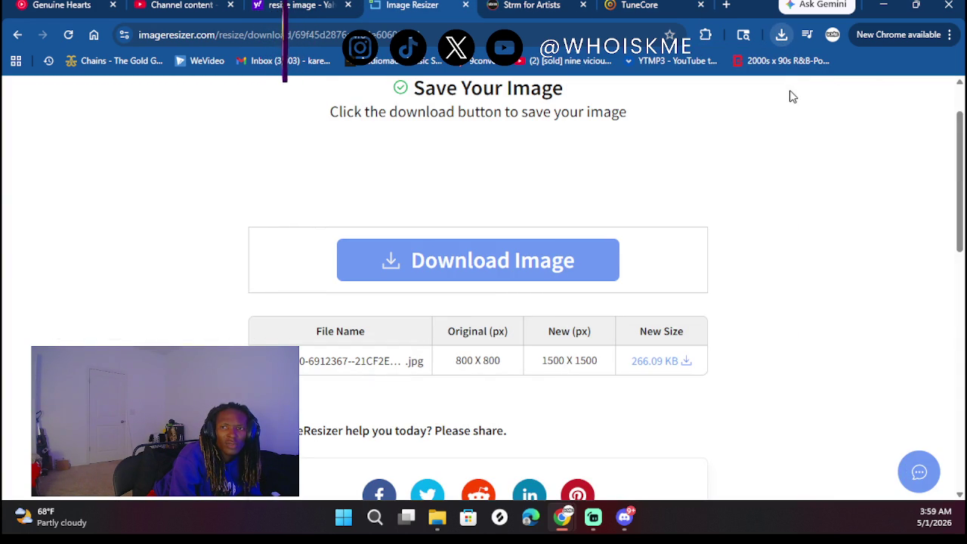
click(782, 35)
click(730, 101)
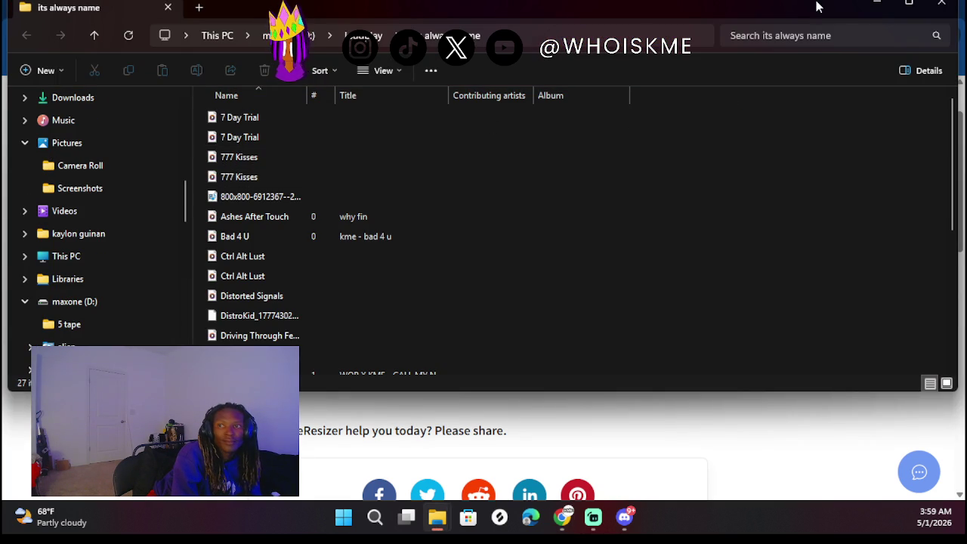
click(878, 8)
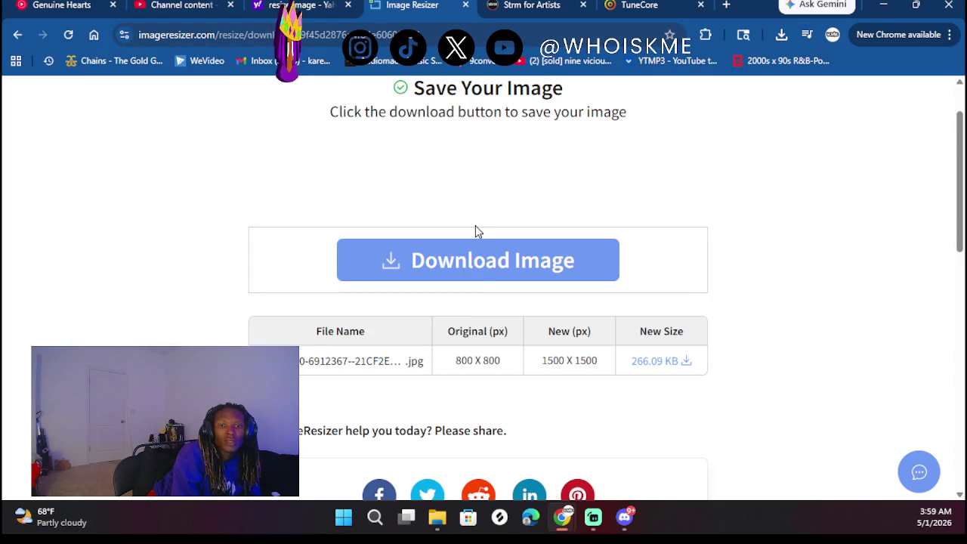
click(638, 7)
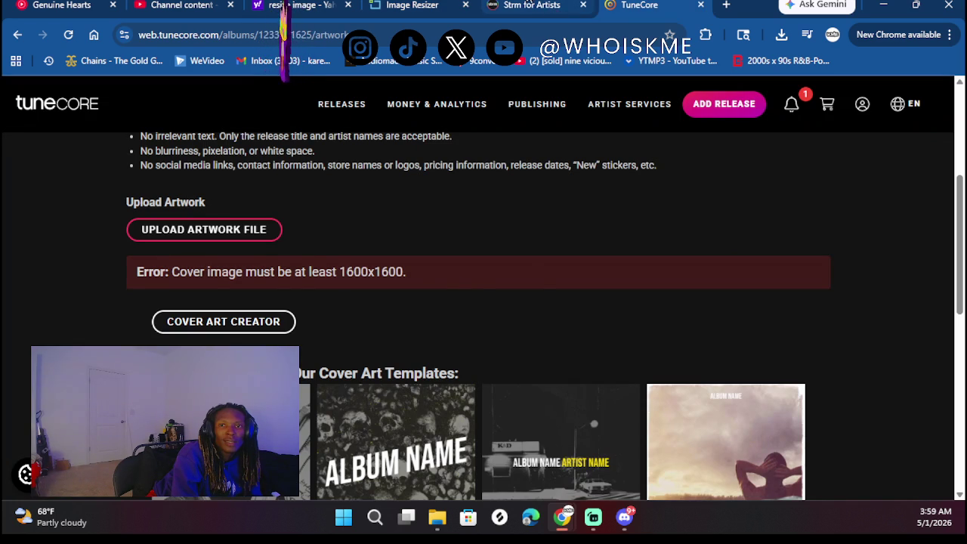
click(532, 5)
click(413, 6)
Resize the cover to 1600 x 1600 and save the 267.64 KB file
scroll(384, 155, left, 5)
double_click(25, 354)
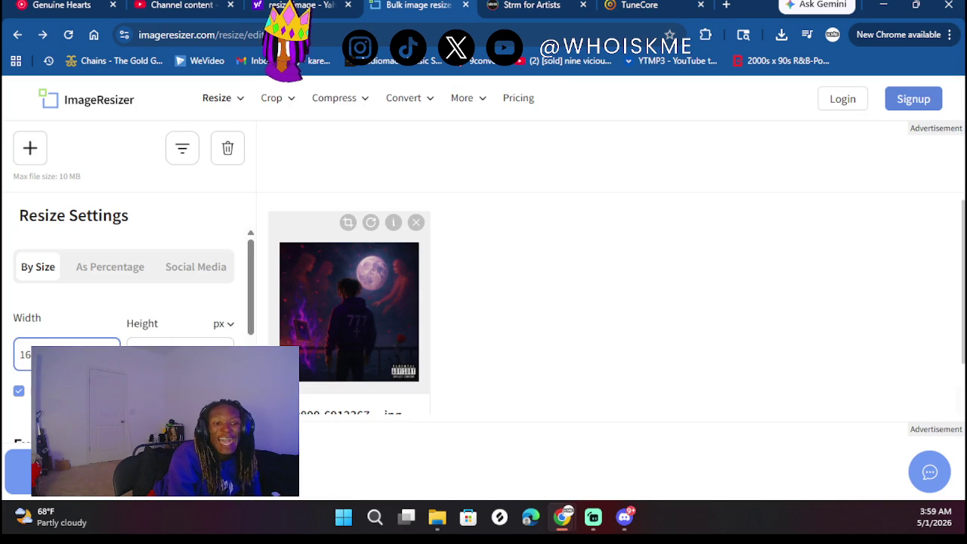
click(129, 472)
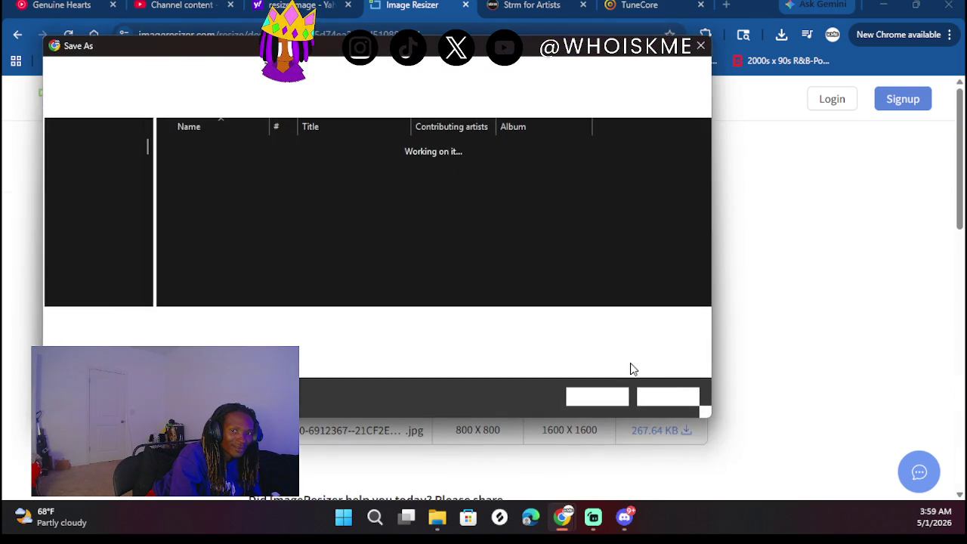
click(594, 396)
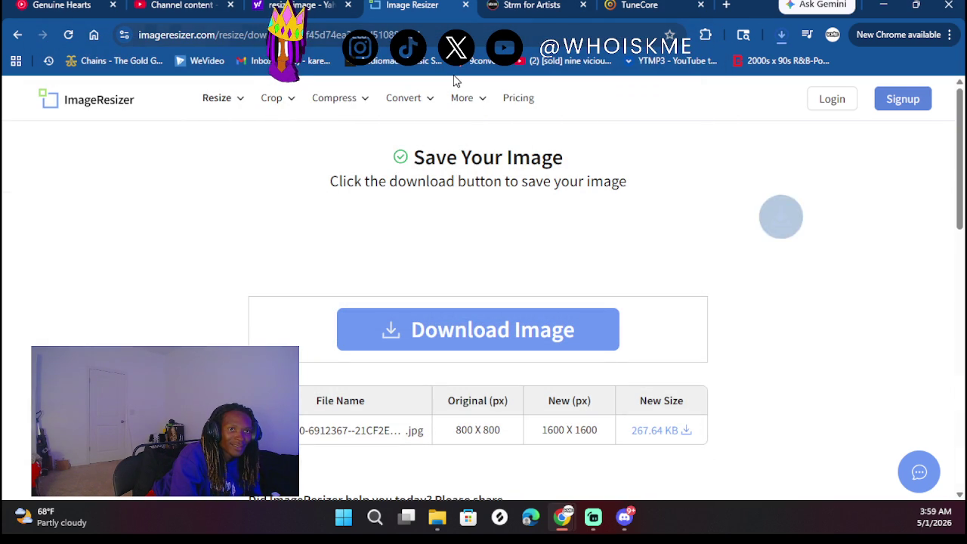
click(639, 4)
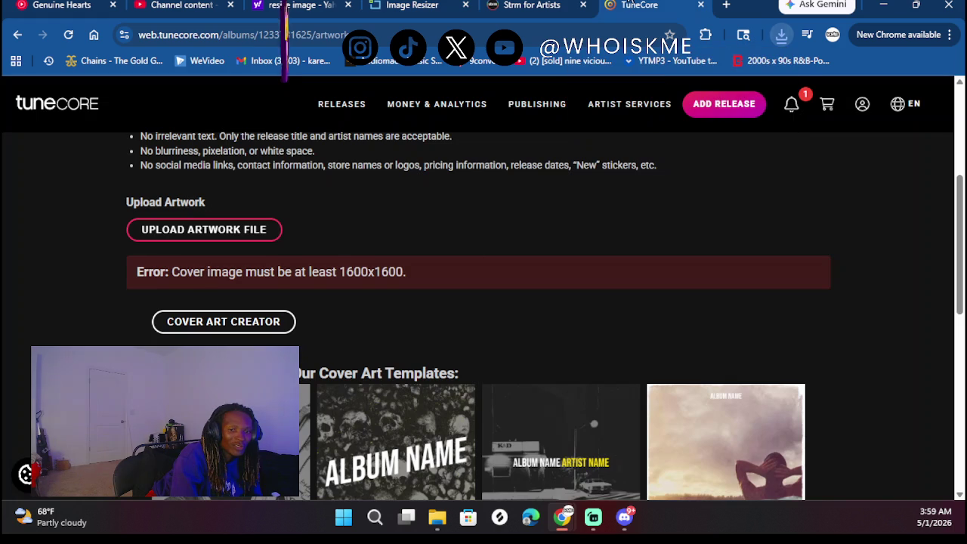
Upload the newly saved 1600 x 1600 image as the album's cover artwork
click(237, 230)
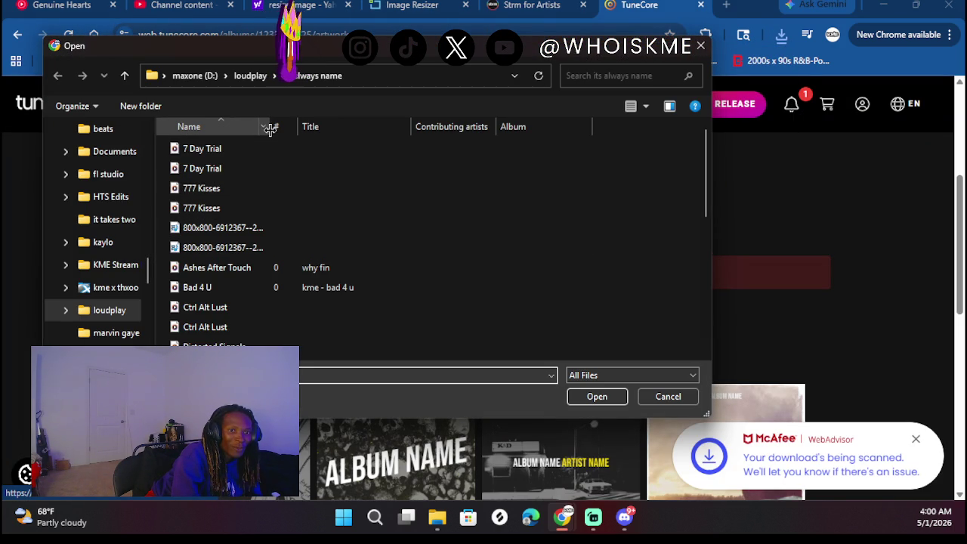
mouse_move(270, 129)
mouse_down()
mouse_move(492, 136)
mouse_move(643, 179)
mouse_up()
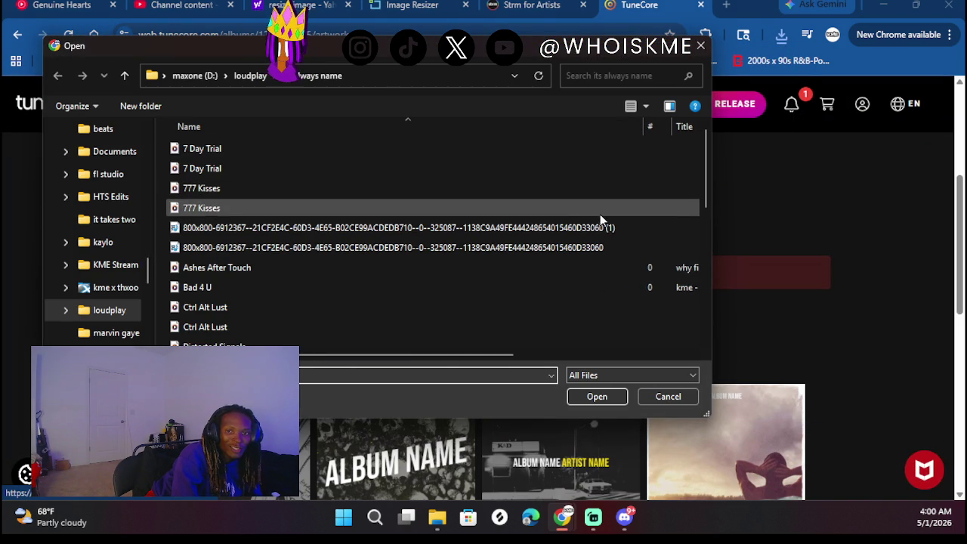
double_click(587, 230)
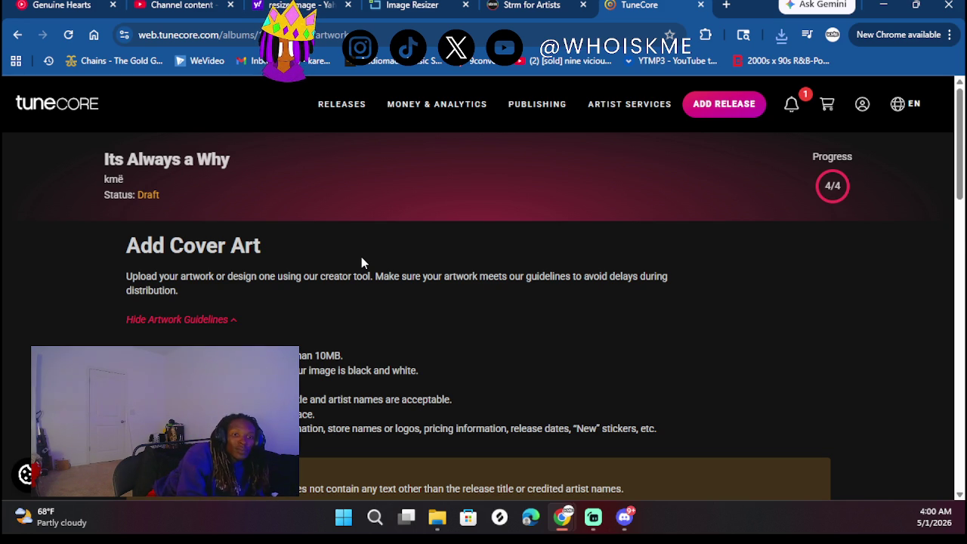
Save the artwork edits at the bottom of the edit form
scroll(361, 382, down, 4)
scroll(361, 383, down, 8)
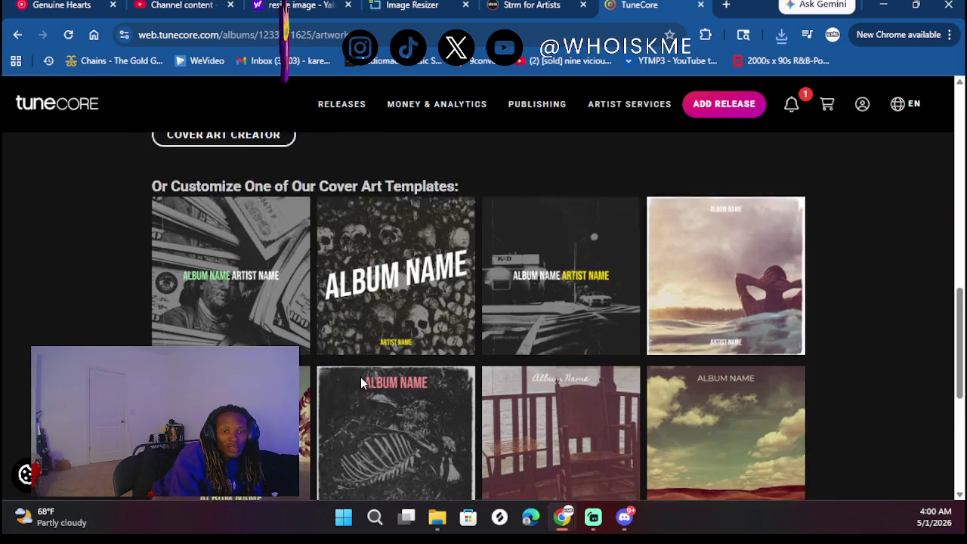
click(725, 452)
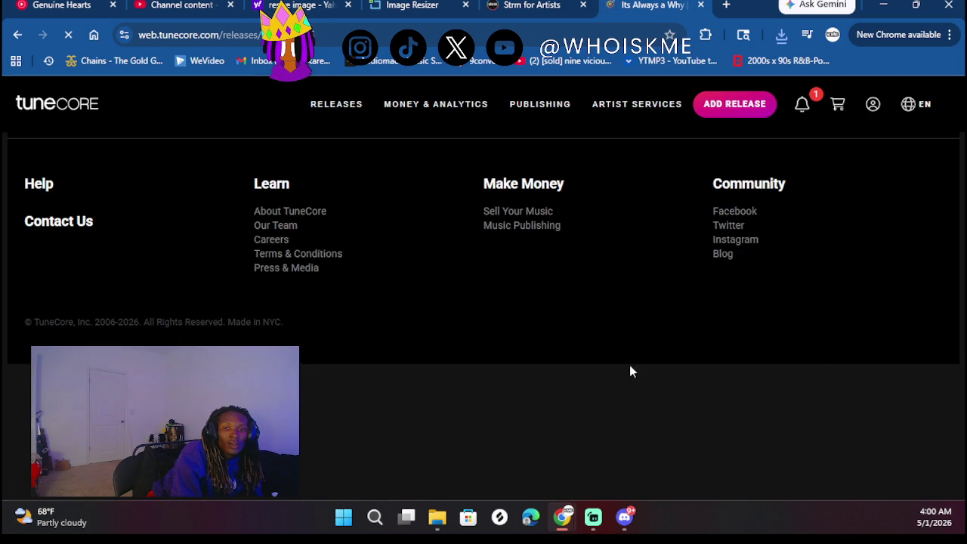
Clear the UPC value and save the release edits
scroll(349, 325, down, 15)
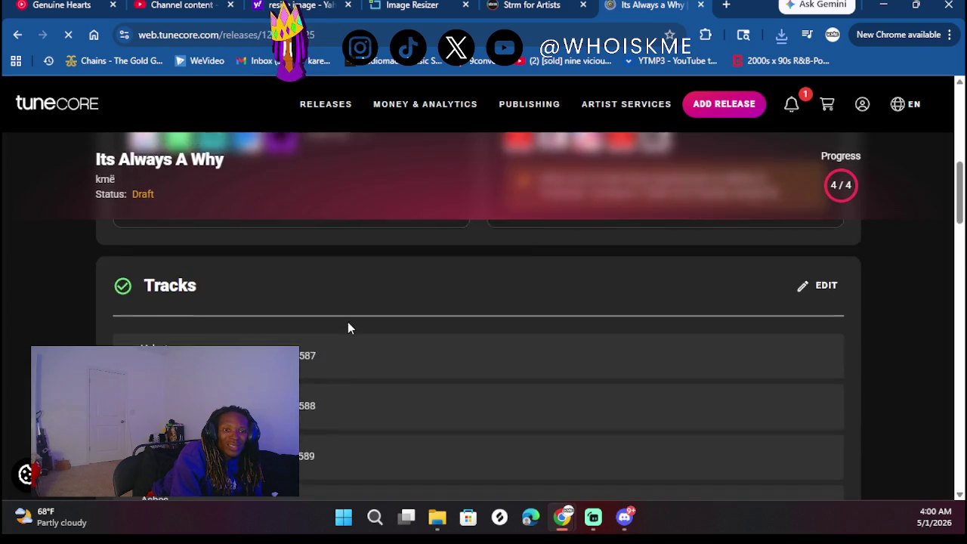
scroll(348, 325, down, 5)
scroll(349, 325, up, 5)
scroll(347, 323, down, 10)
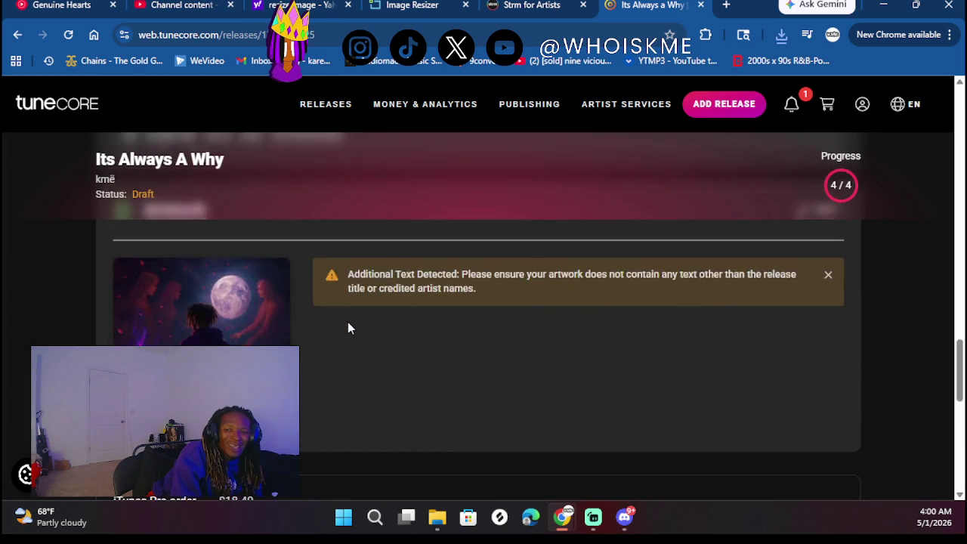
scroll(446, 354, down, 2)
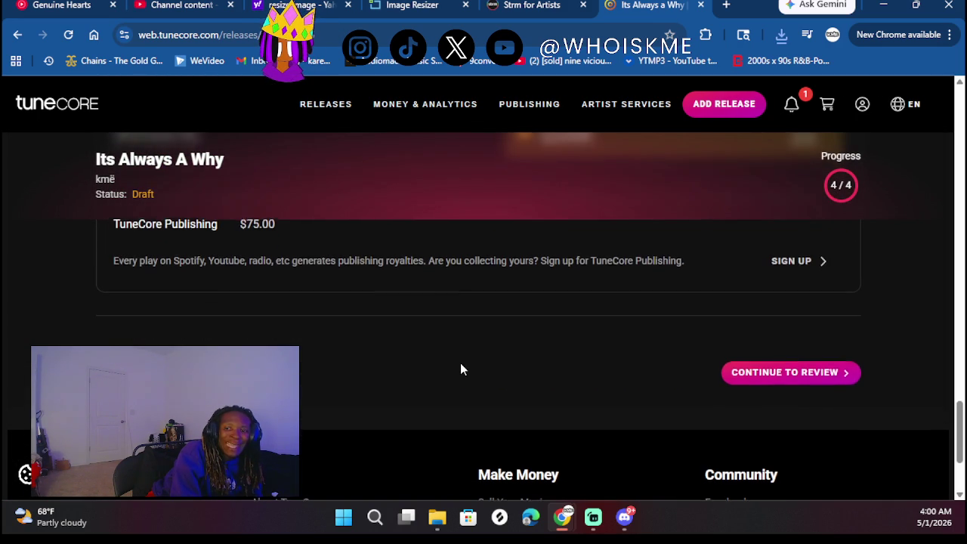
scroll(661, 388, up, 4)
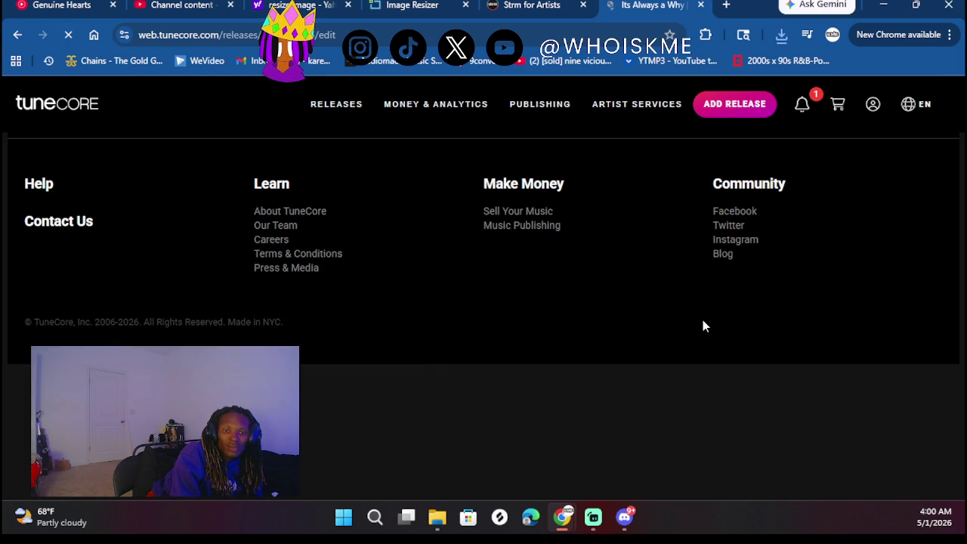
scroll(499, 333, down, 10)
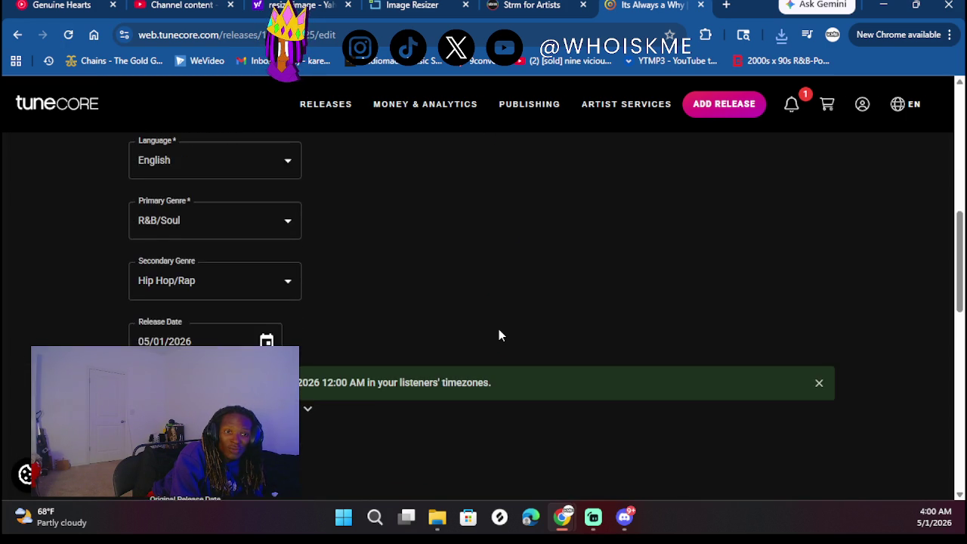
scroll(348, 338, down, 4)
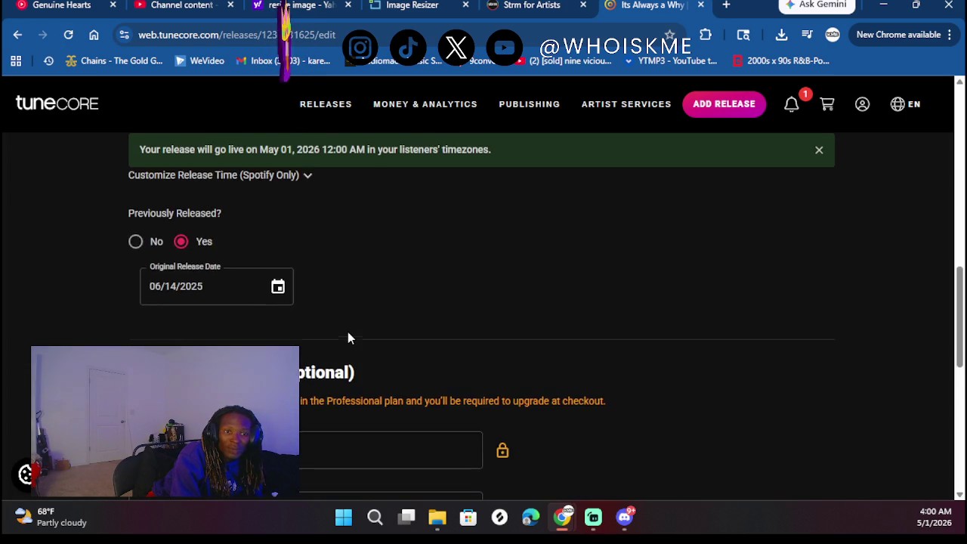
click(265, 387)
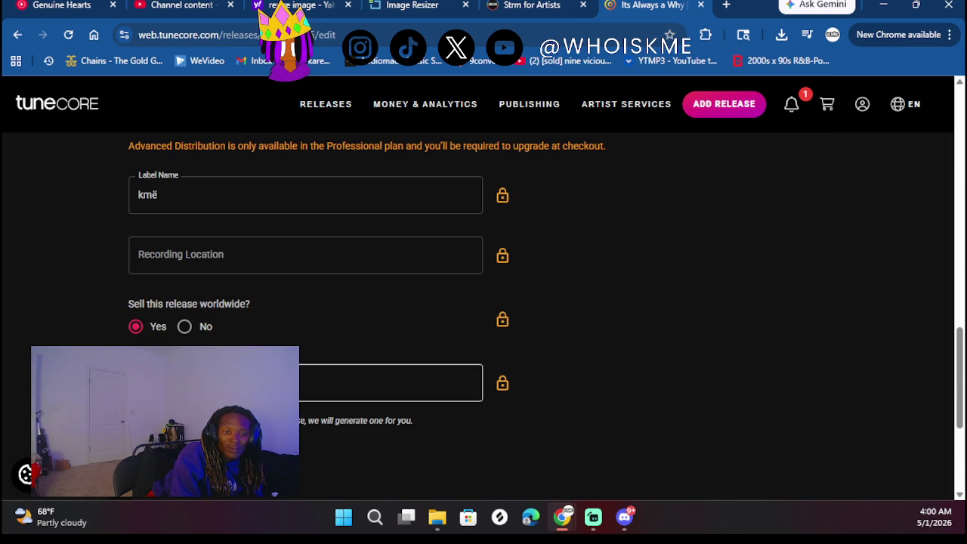
scroll(264, 387, down, 3)
key(Return)
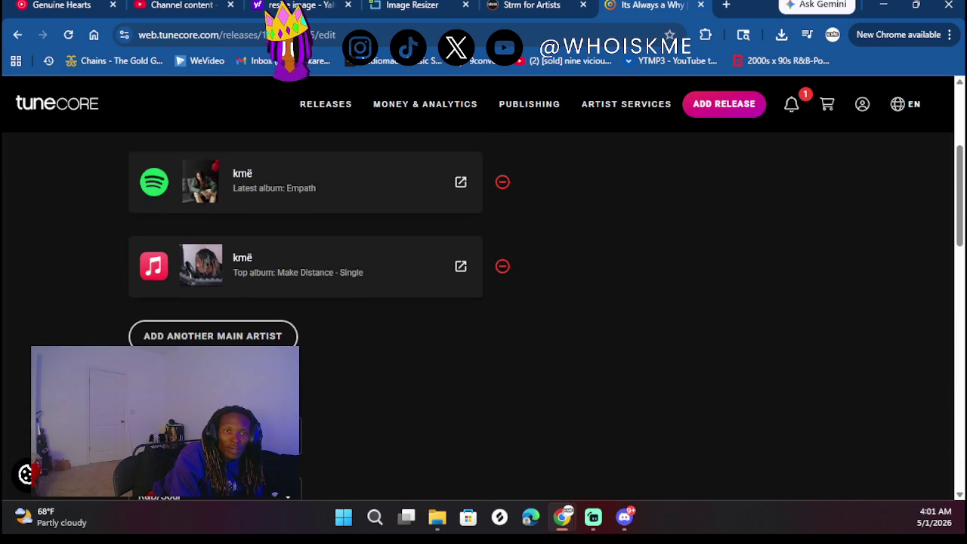
scroll(484, 302, down, 10)
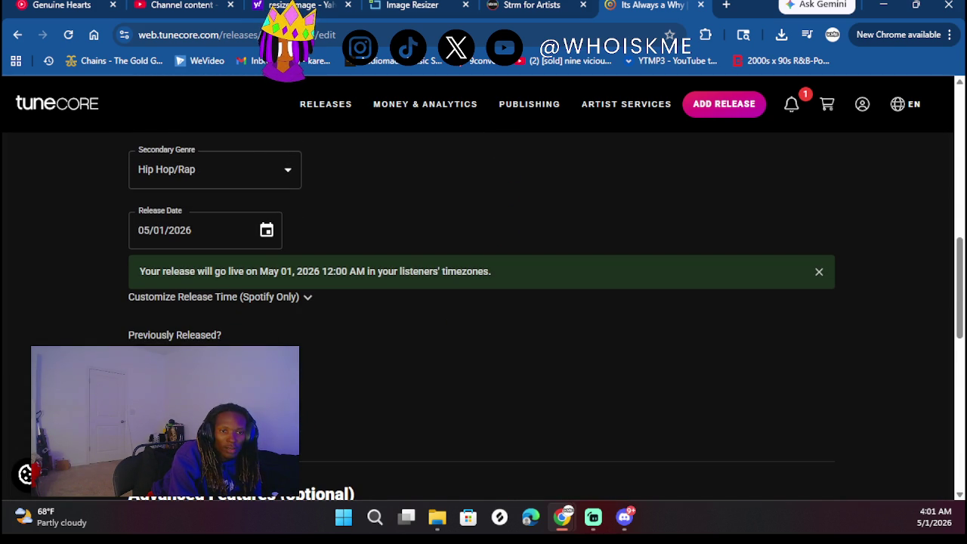
scroll(188, 311, down, 10)
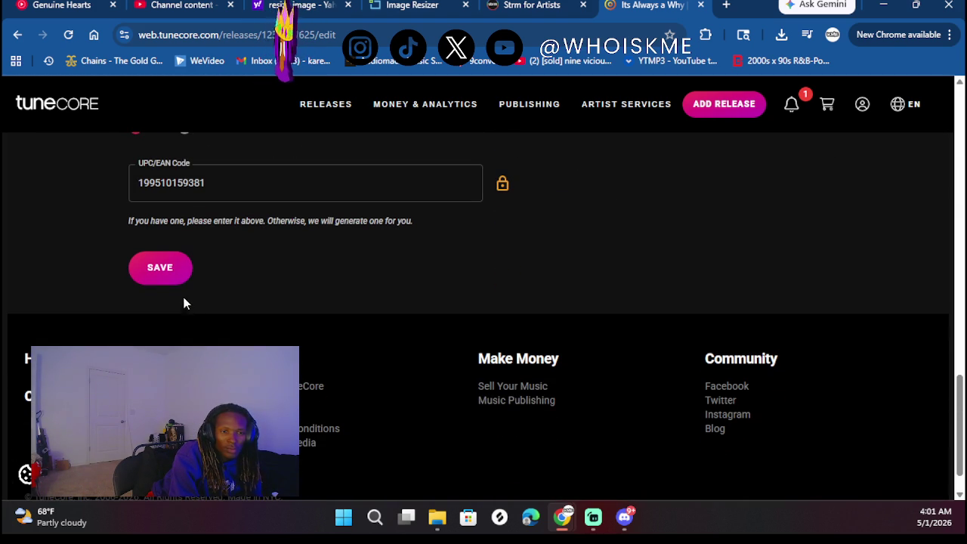
click(176, 279)
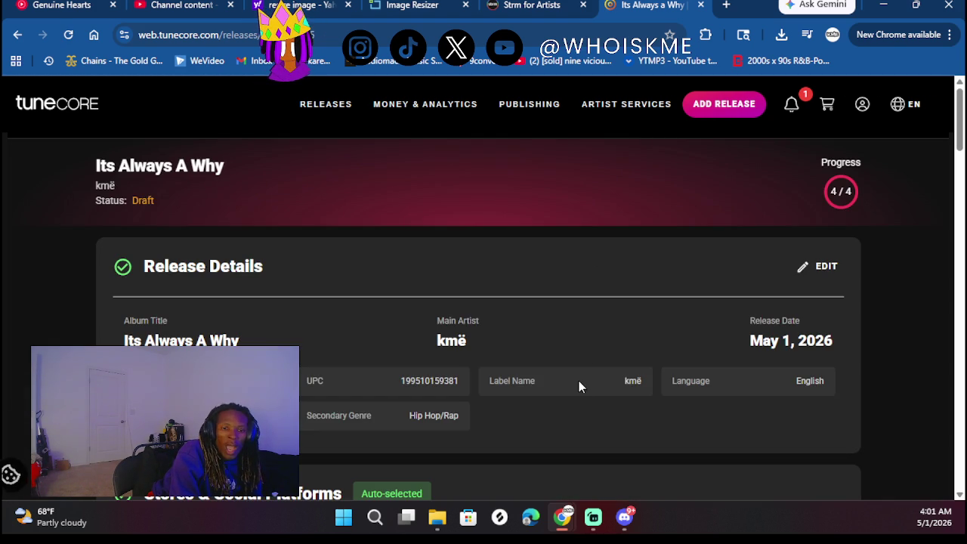
Continue the Its Always A Why release to review in the shopping cart
scroll(582, 370, down, 5)
scroll(579, 387, down, 15)
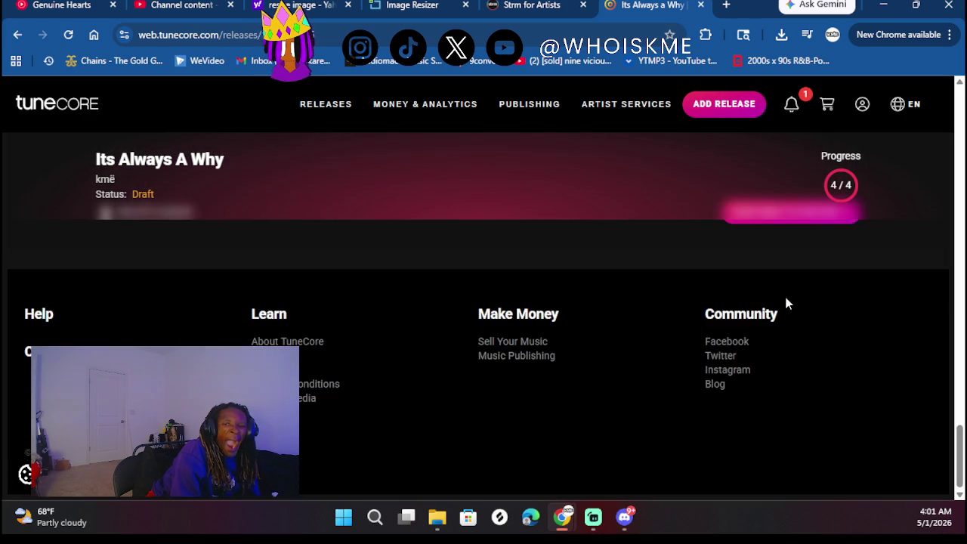
click(802, 296)
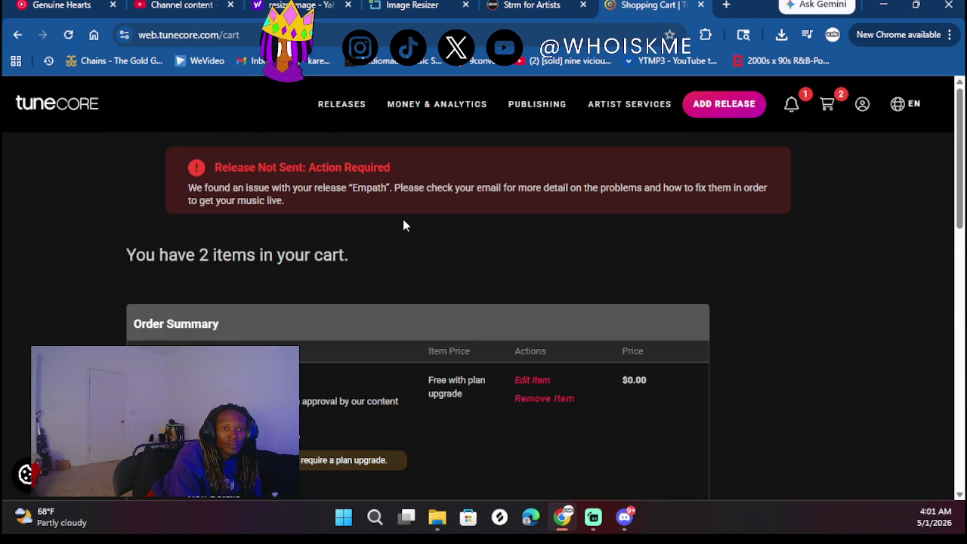
Review the cart's order summary and totals, and expand View Details for Its Always a Why
scroll(402, 219, down, 3)
scroll(465, 269, down, 3)
scroll(464, 266, up, 2)
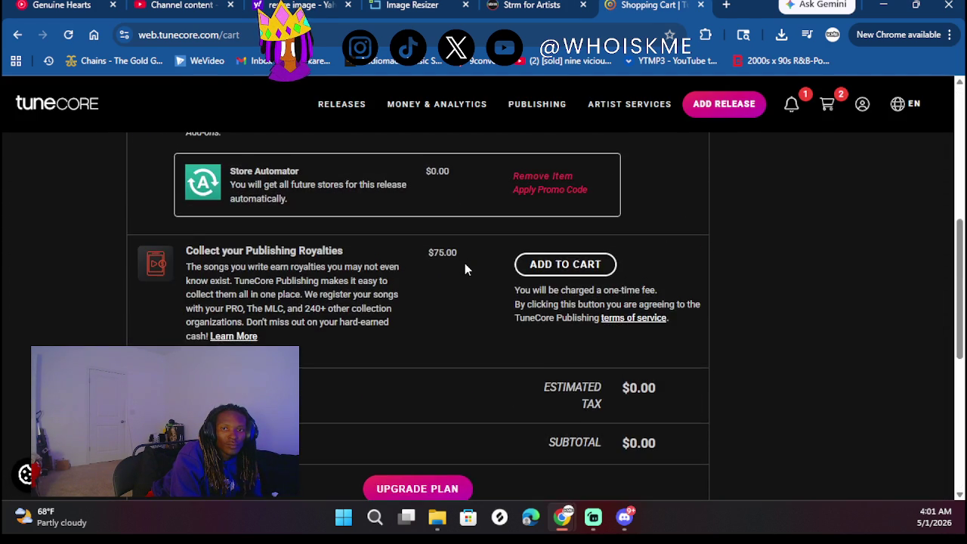
scroll(465, 266, down, 5)
scroll(465, 266, up, 5)
scroll(465, 265, up, 3)
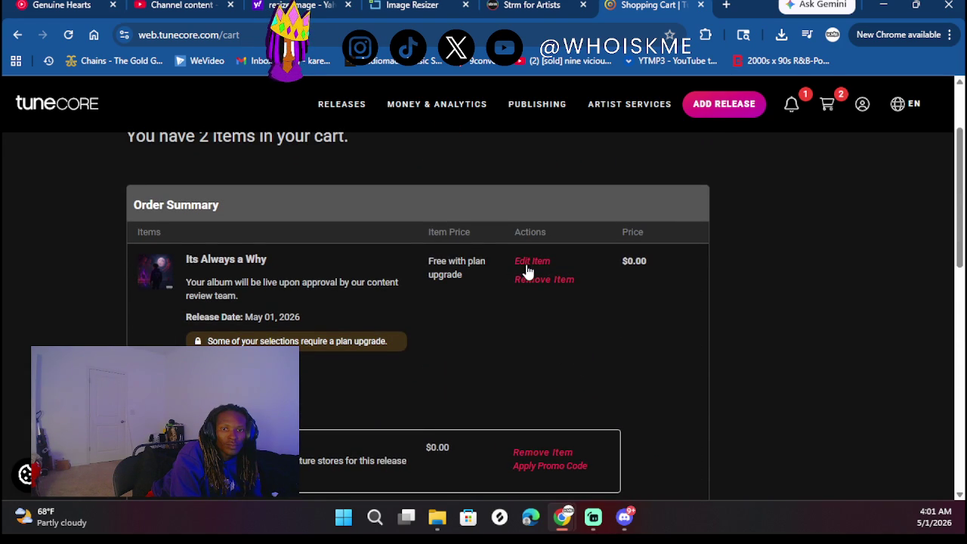
scroll(502, 348, down, 4)
scroll(503, 346, down, 4)
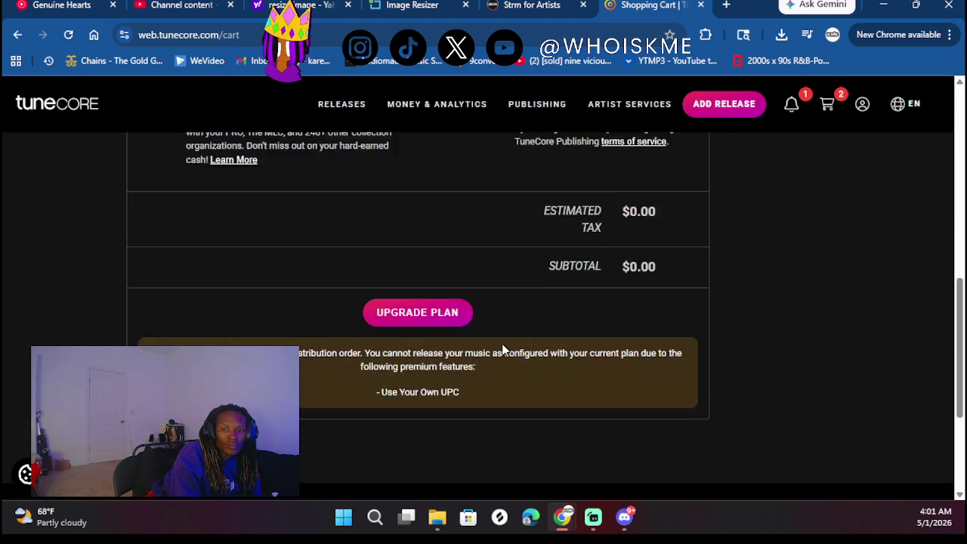
scroll(504, 346, up, 1)
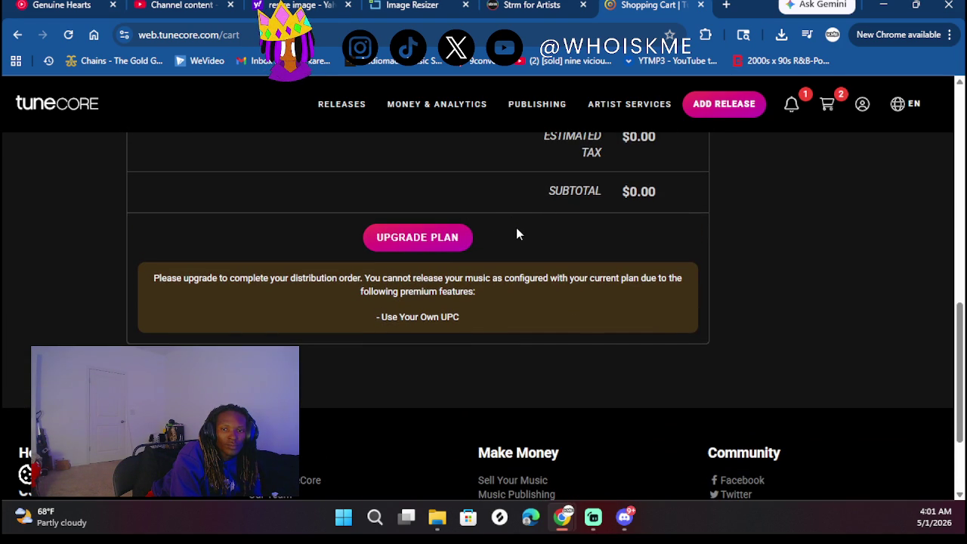
scroll(517, 229, up, 6)
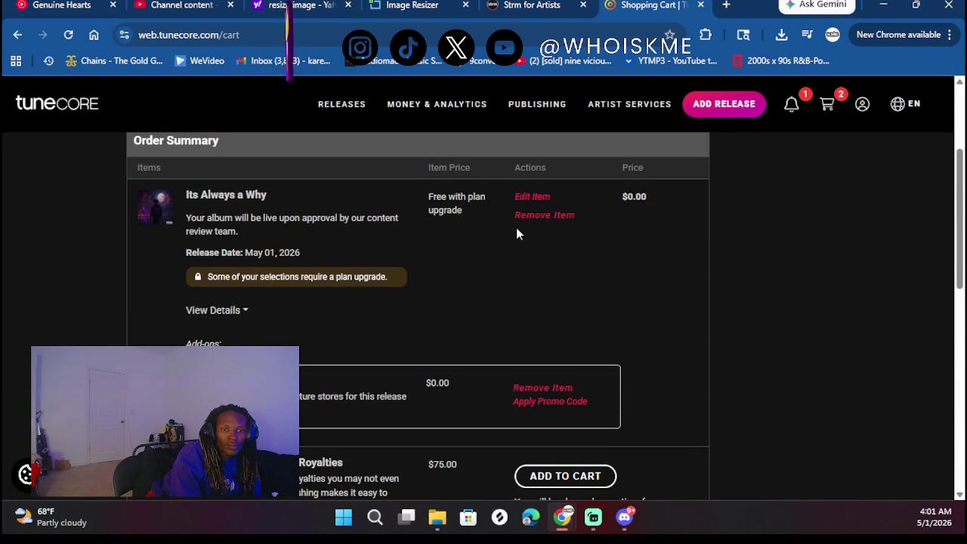
click(231, 314)
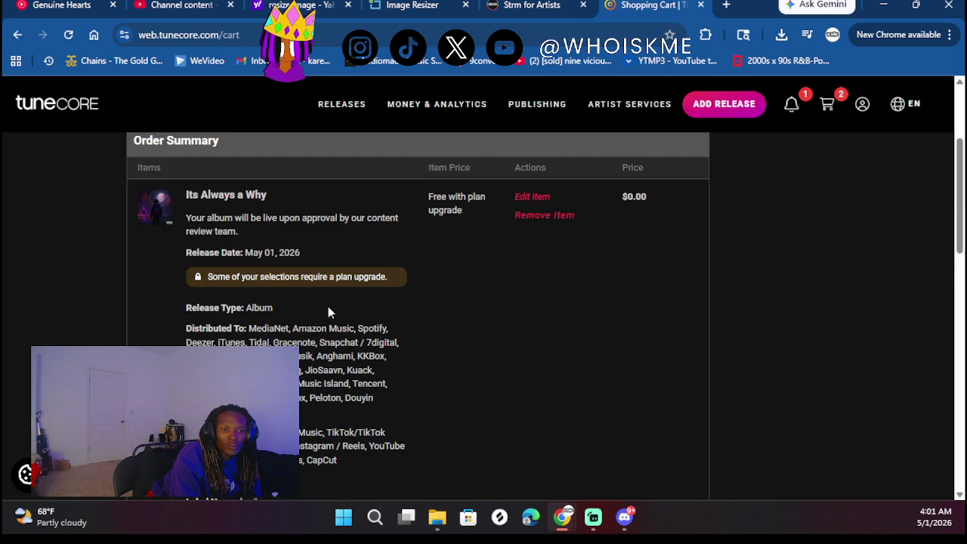
scroll(328, 307, down, 3)
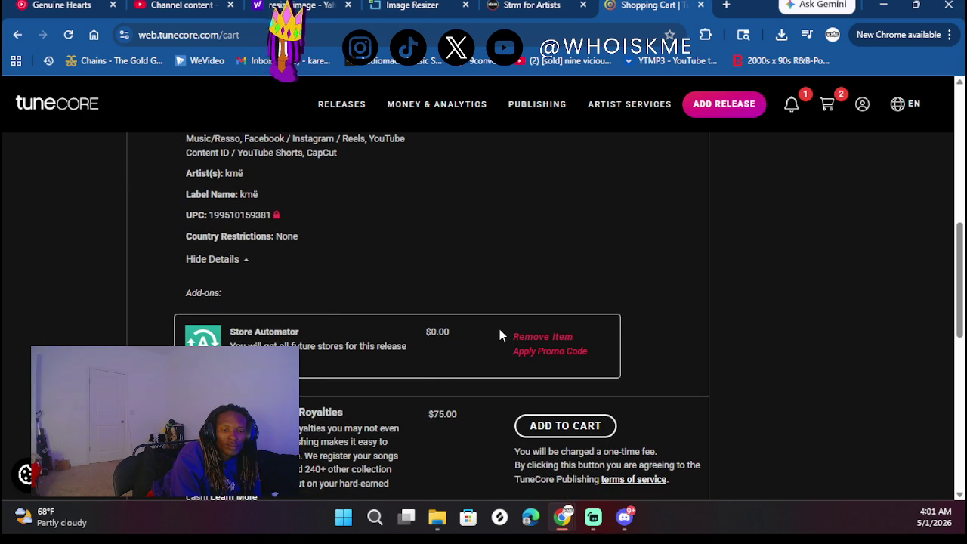
scroll(455, 381, up, 5)
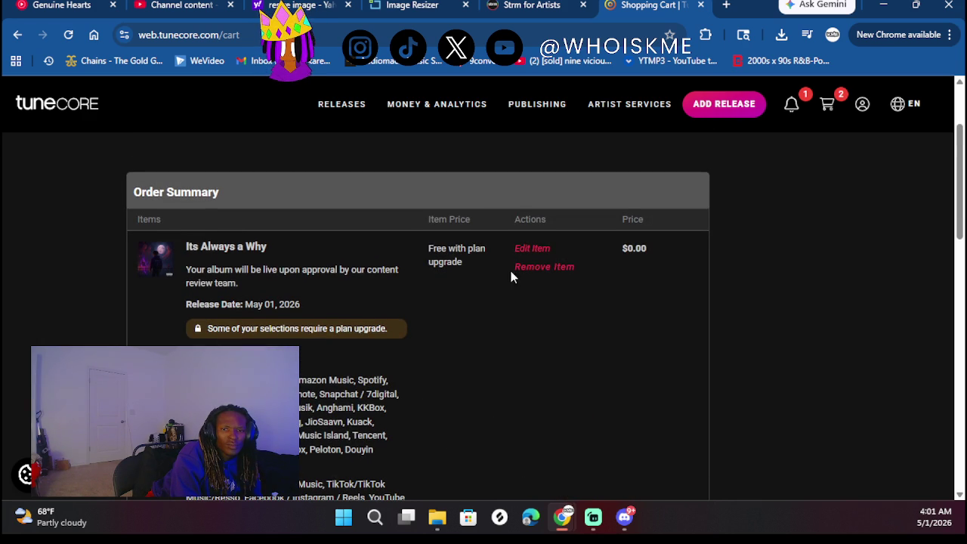
Return from the cart to the Its Always A Why release and open its Release Details for editing
click(533, 249)
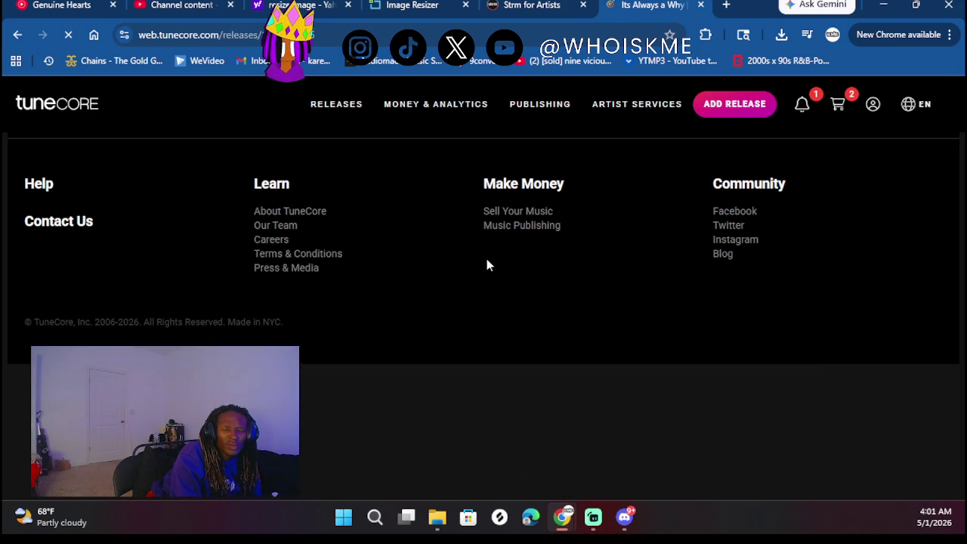
scroll(421, 371, down, 10)
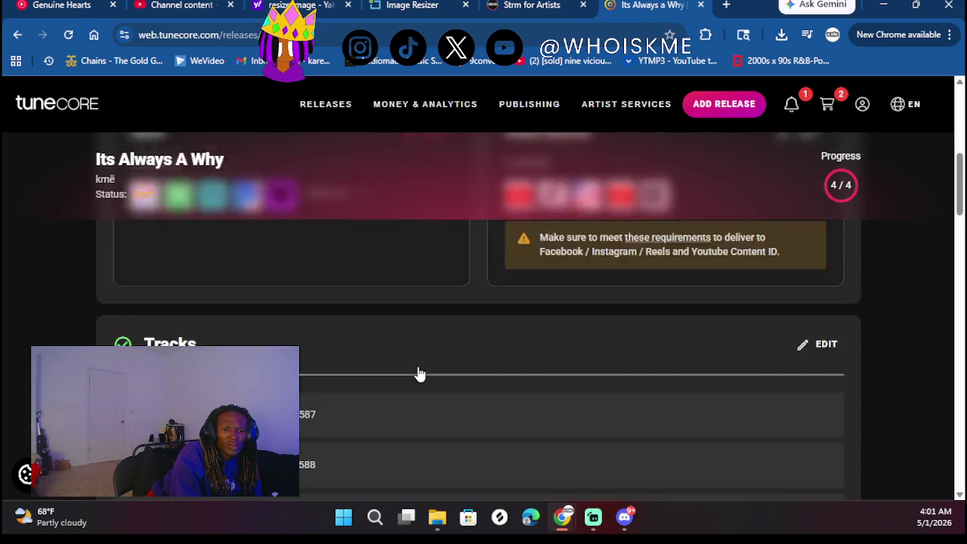
scroll(418, 366, down, 15)
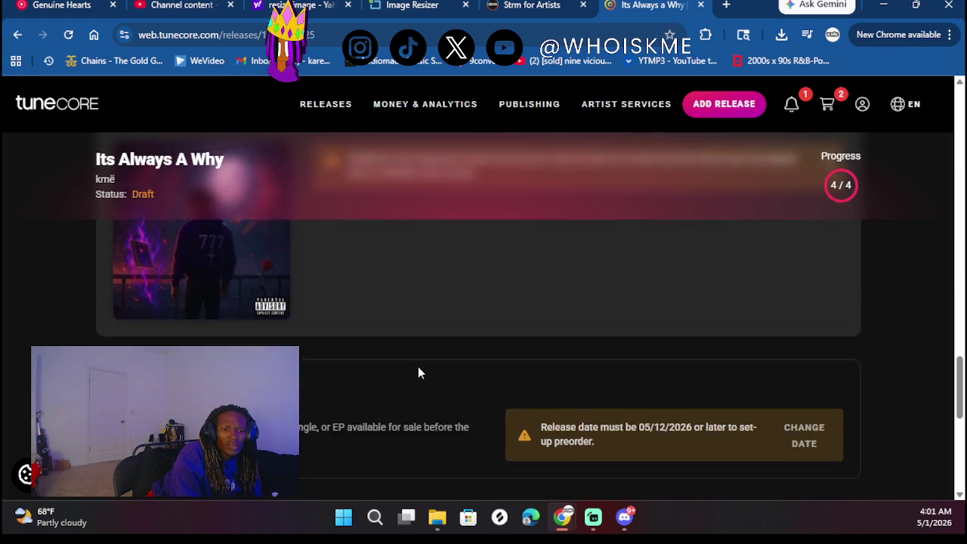
scroll(418, 367, up, 3)
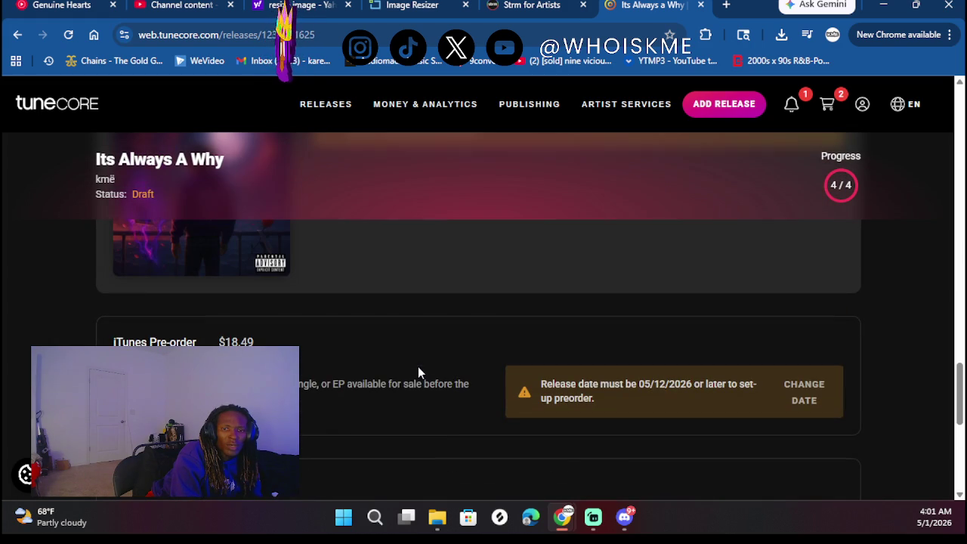
click(804, 392)
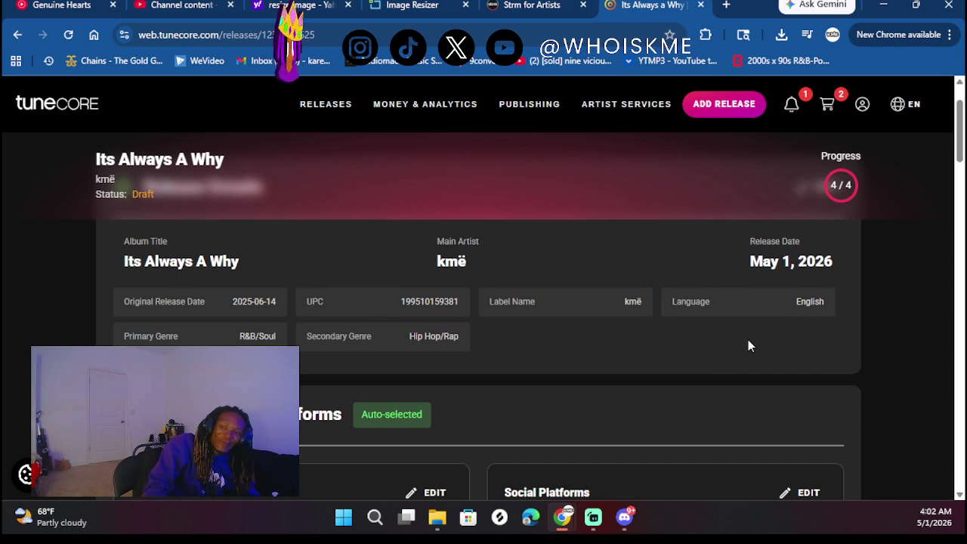
scroll(748, 340, up, 1)
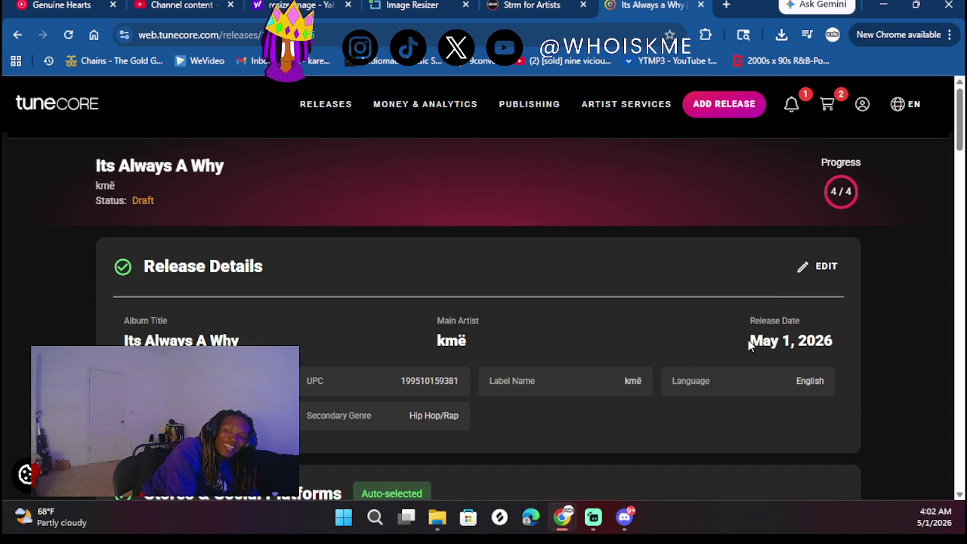
click(800, 268)
Pick May 4, 2026 in the Release Date calendar and save it
scroll(480, 337, down, 10)
scroll(482, 340, down, 2)
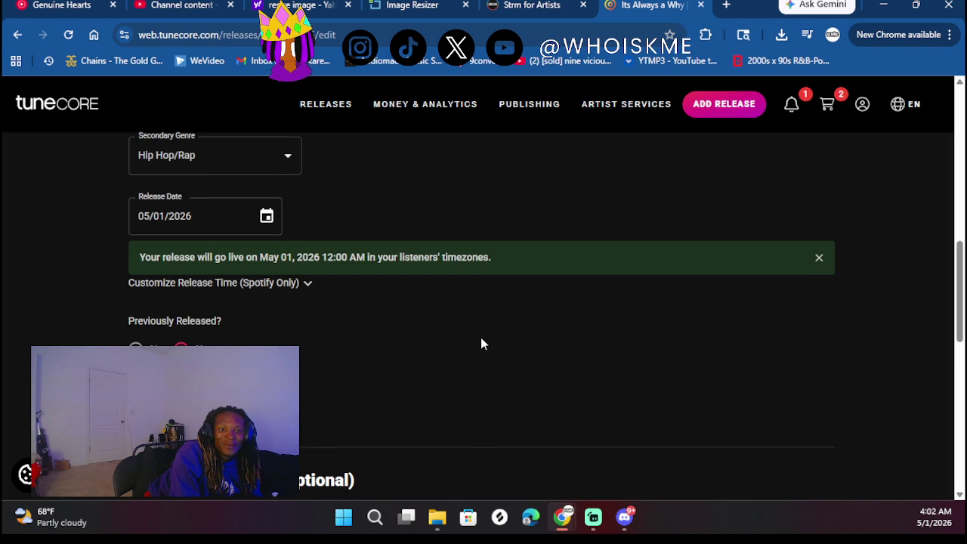
click(267, 217)
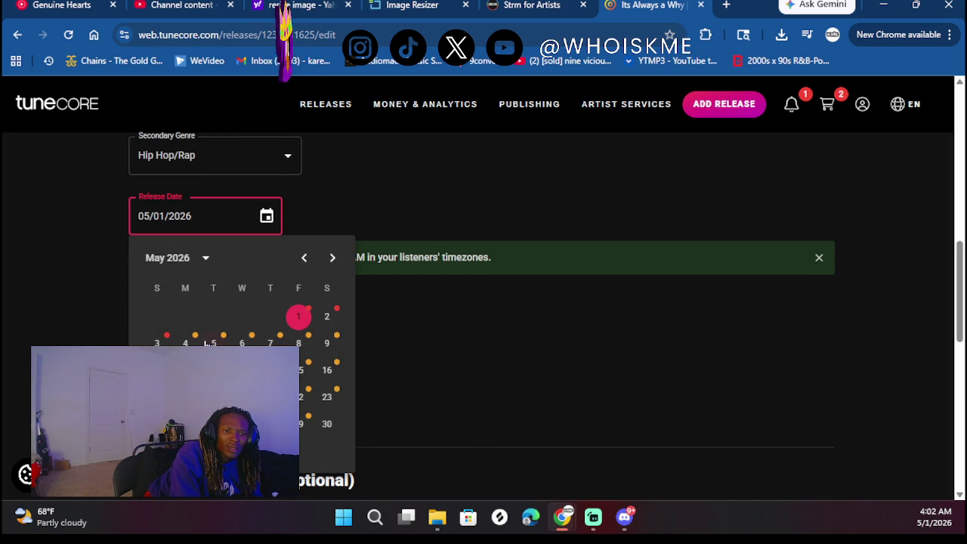
click(325, 338)
scroll(371, 366, down, 10)
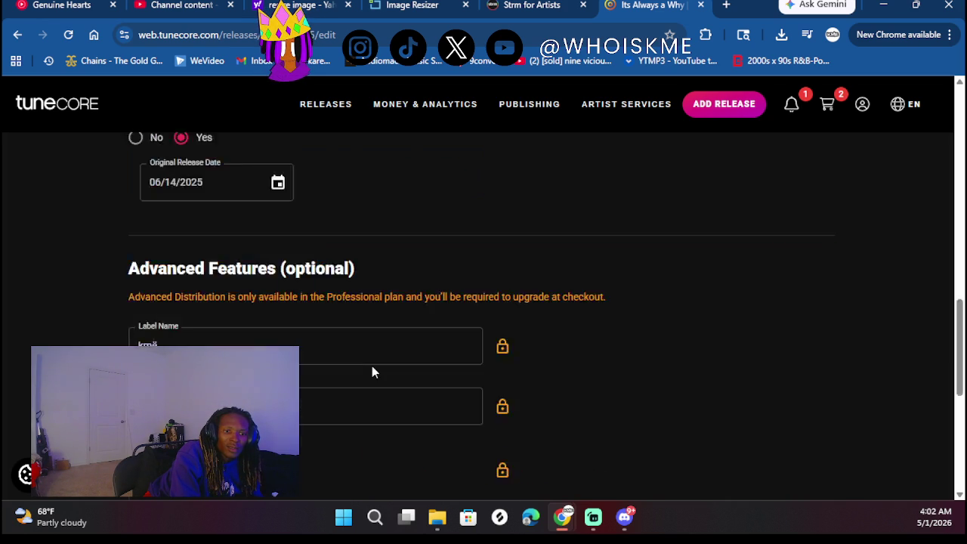
click(189, 225)
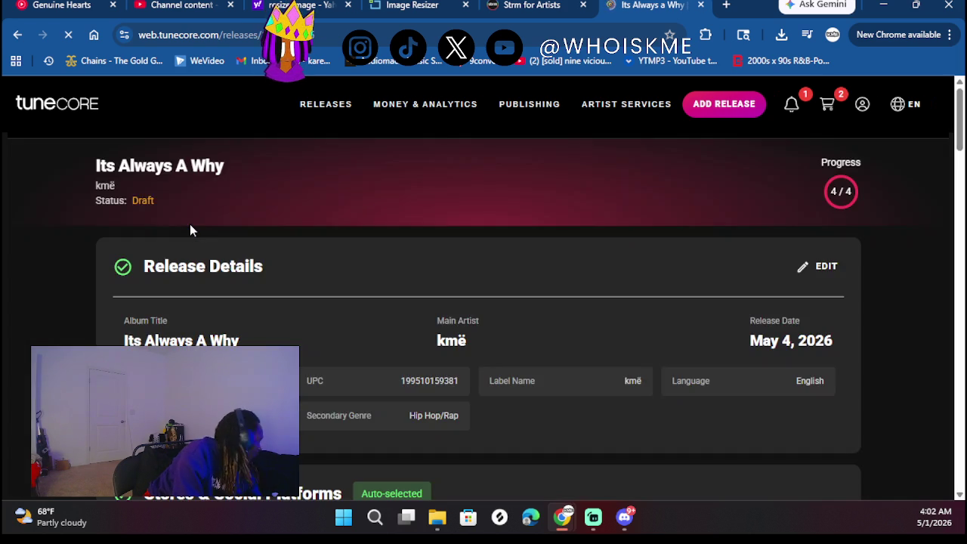
scroll(393, 340, down, 5)
scroll(383, 358, down, 10)
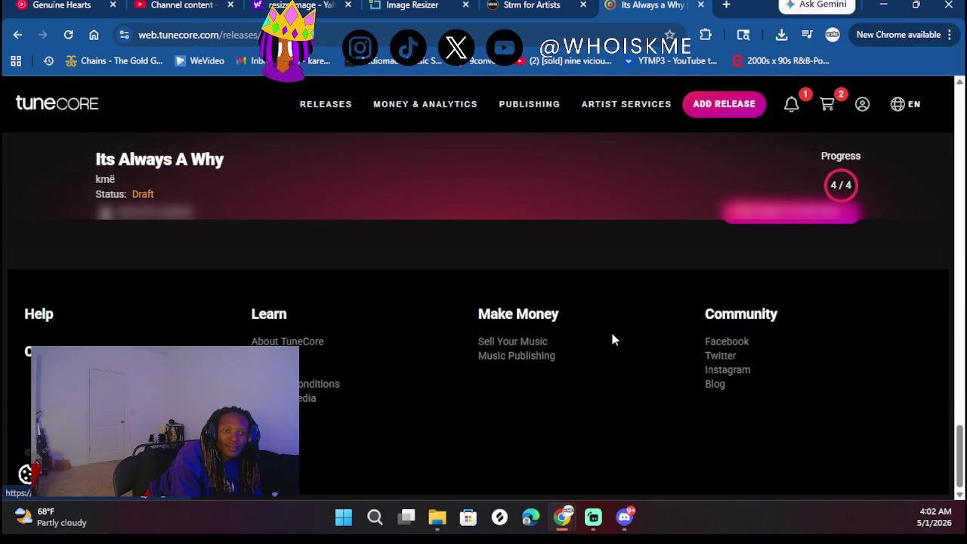
Continue to the cart and remove the album from it
click(752, 360)
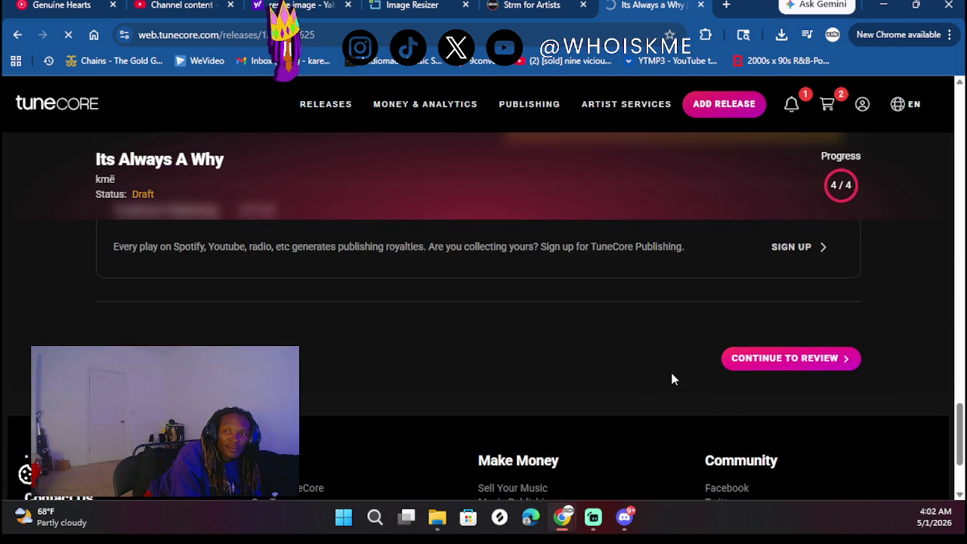
scroll(671, 378, down, 4)
scroll(672, 378, down, 3)
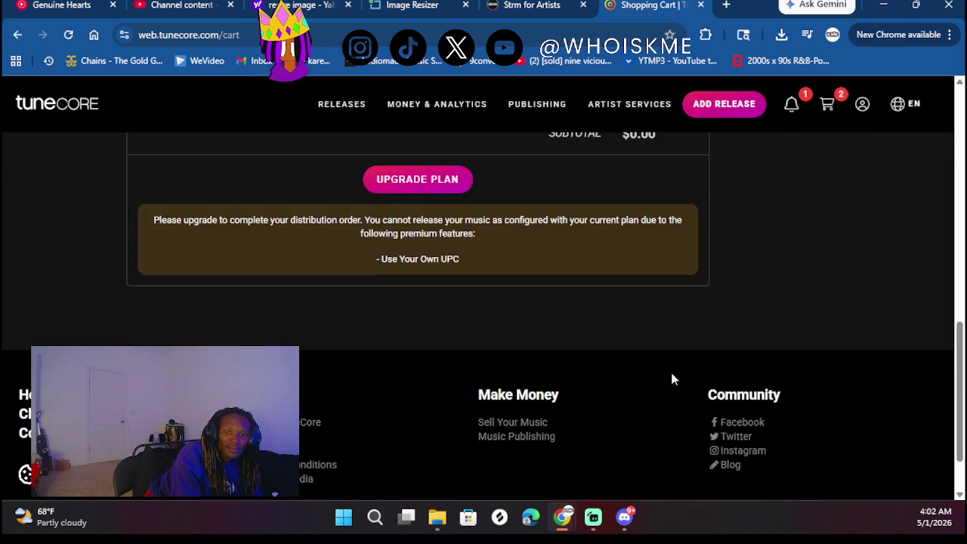
scroll(650, 330, up, 10)
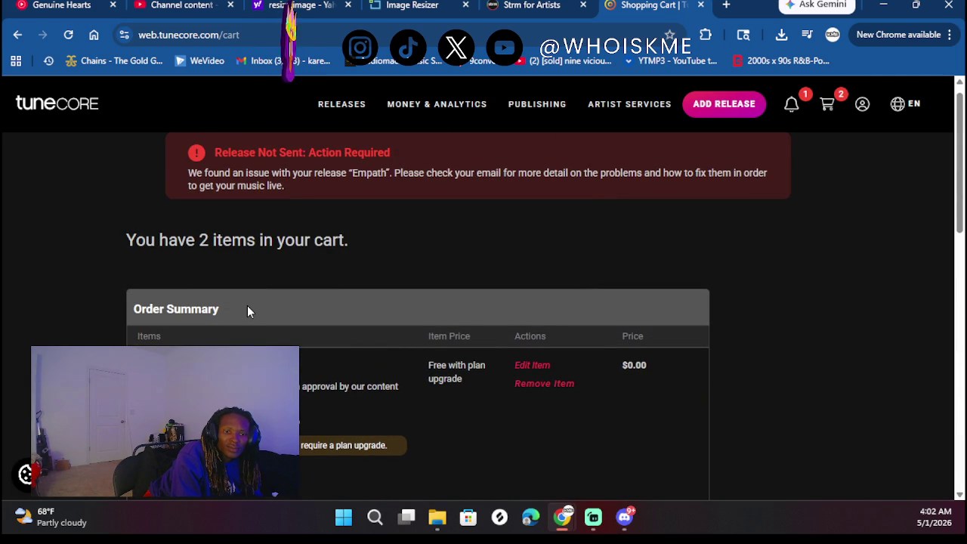
scroll(247, 310, down, 1)
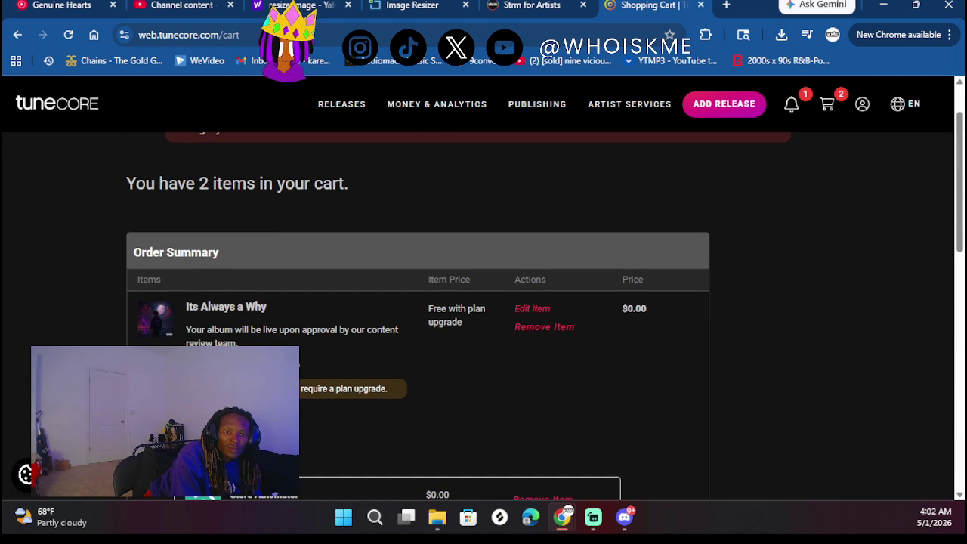
click(537, 328)
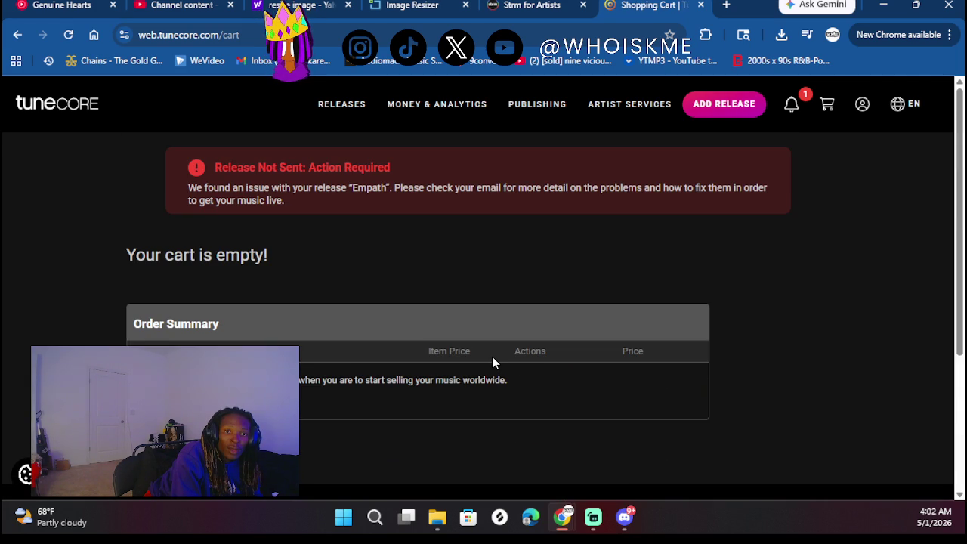
Go back and open Releases > Discography to list all 7 releases
key(alt+Left)
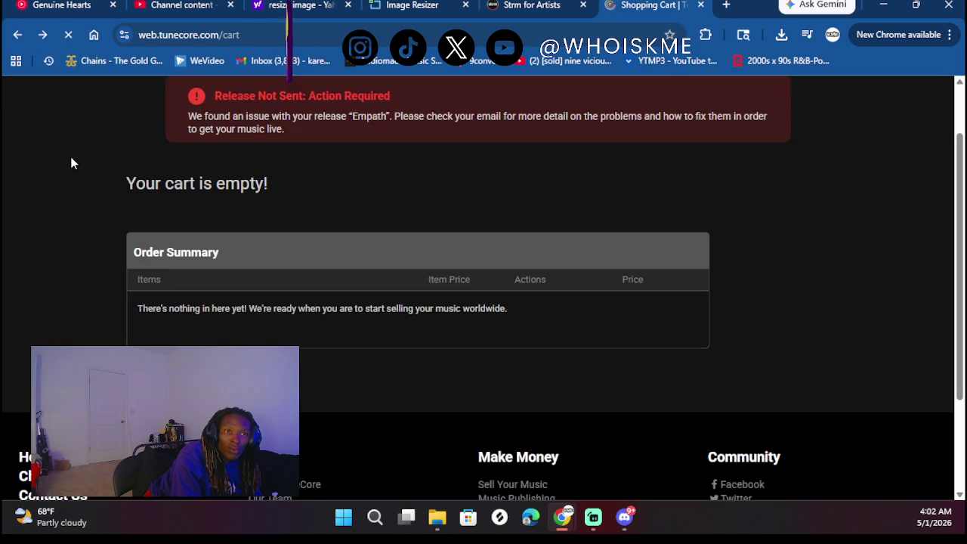
scroll(231, 220, up, 1)
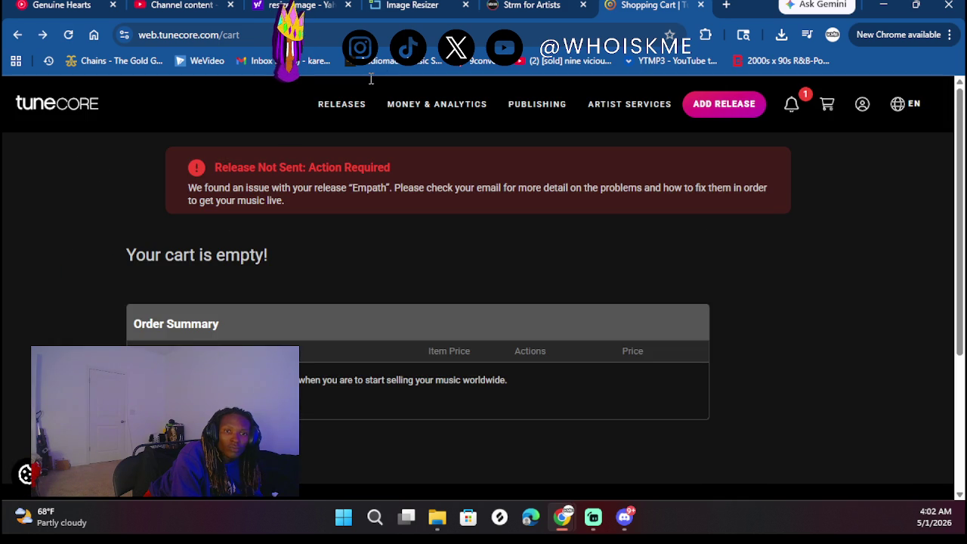
click(338, 106)
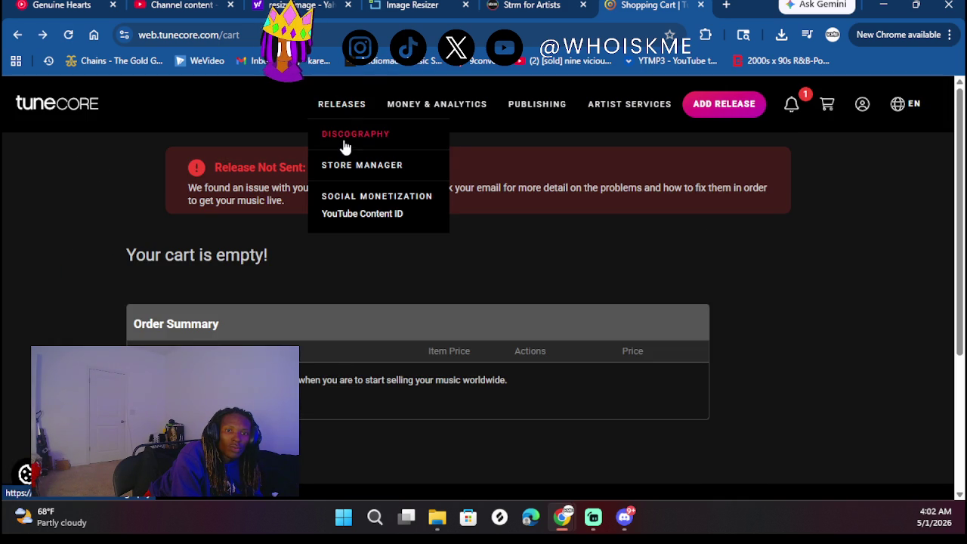
click(343, 139)
scroll(271, 329, down, 1)
Open the draft album Its Always a Why and review its store selection
click(666, 366)
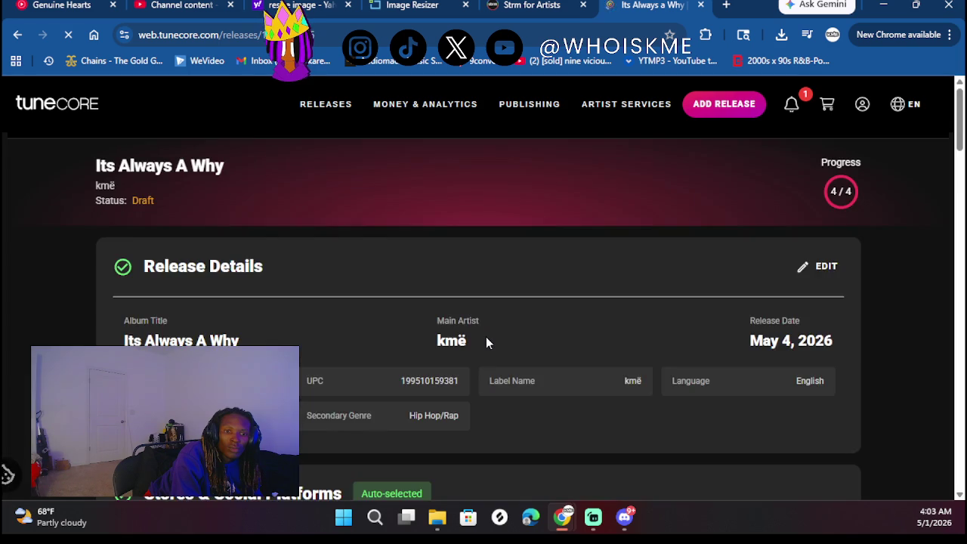
scroll(486, 342, down, 5)
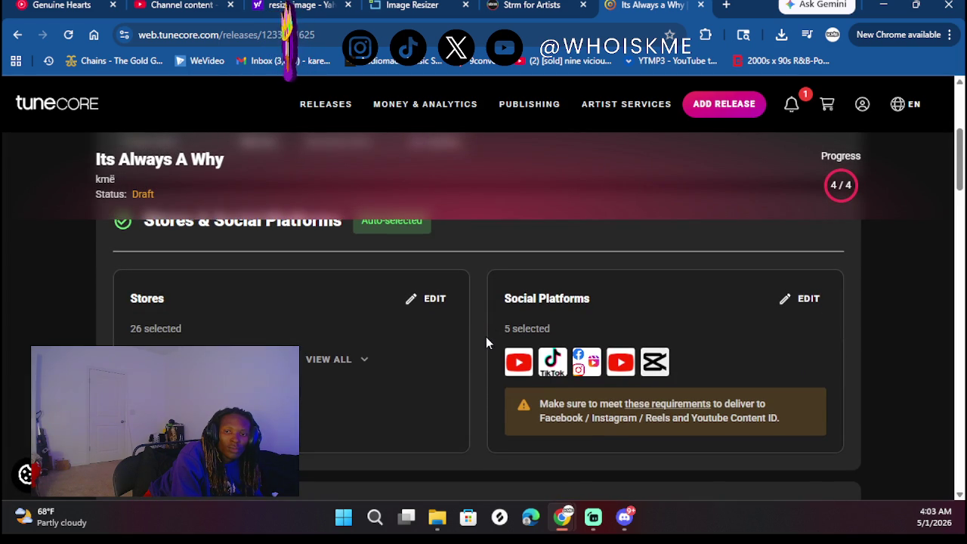
click(423, 300)
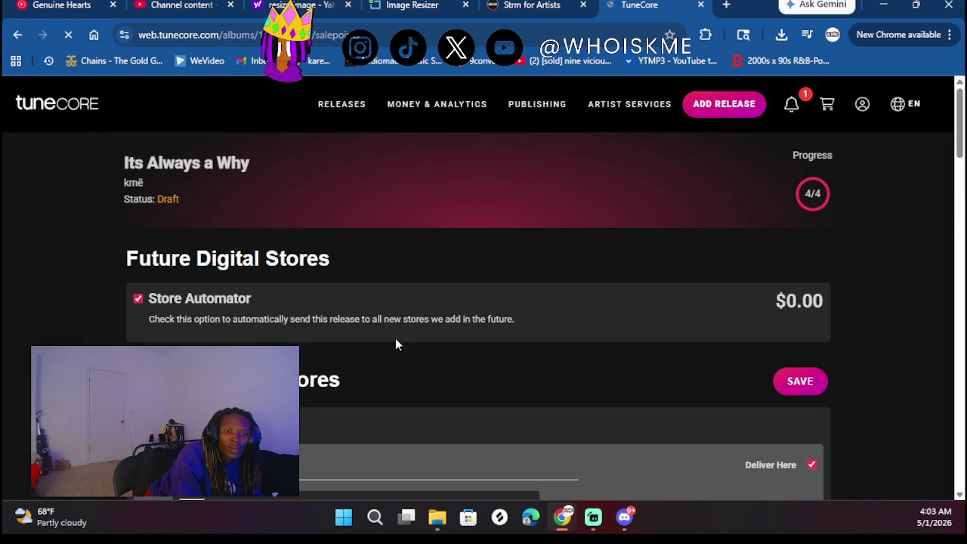
scroll(395, 338, down, 20)
scroll(395, 339, up, 15)
scroll(395, 341, up, 4)
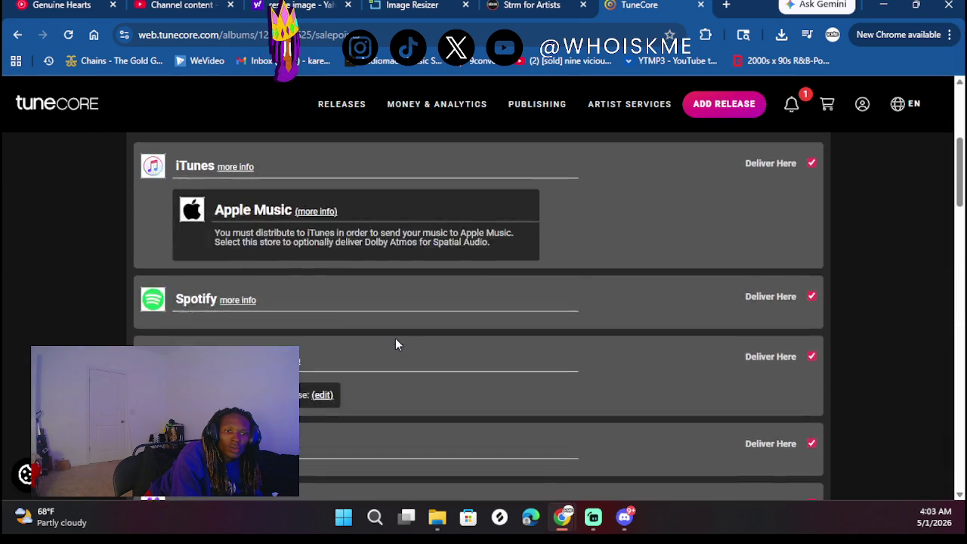
scroll(396, 342, down, 1)
scroll(395, 342, down, 1)
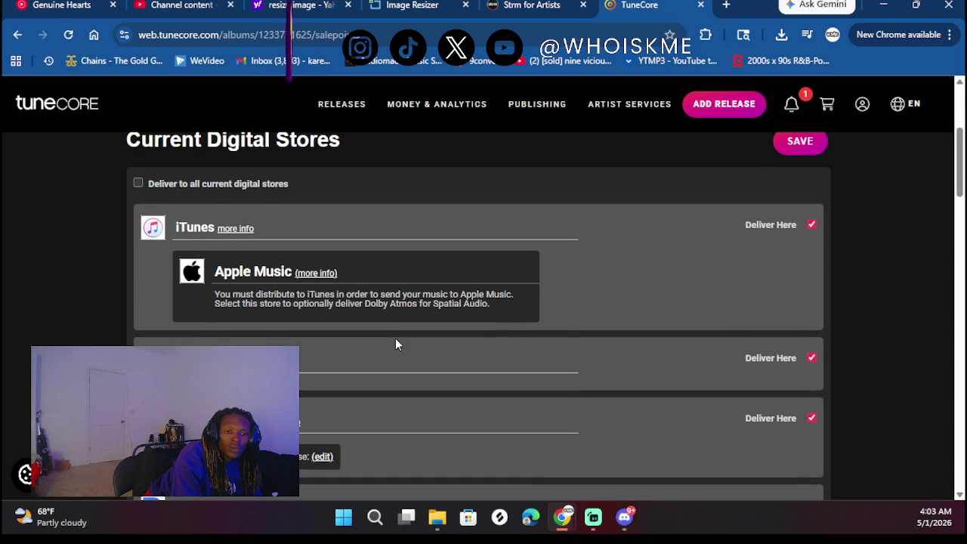
scroll(396, 344, down, 3)
scroll(395, 344, down, 4)
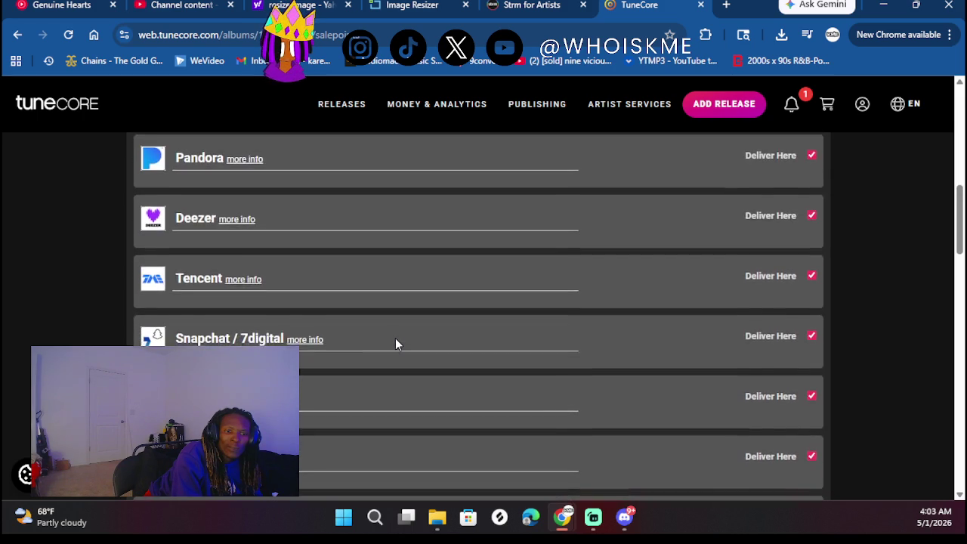
scroll(395, 344, down, 3)
scroll(396, 344, down, 10)
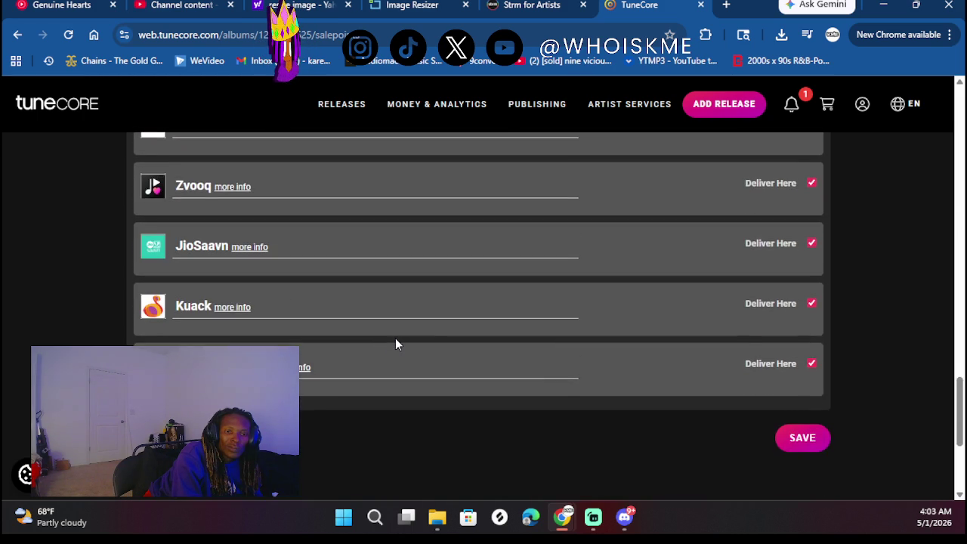
scroll(395, 344, up, 20)
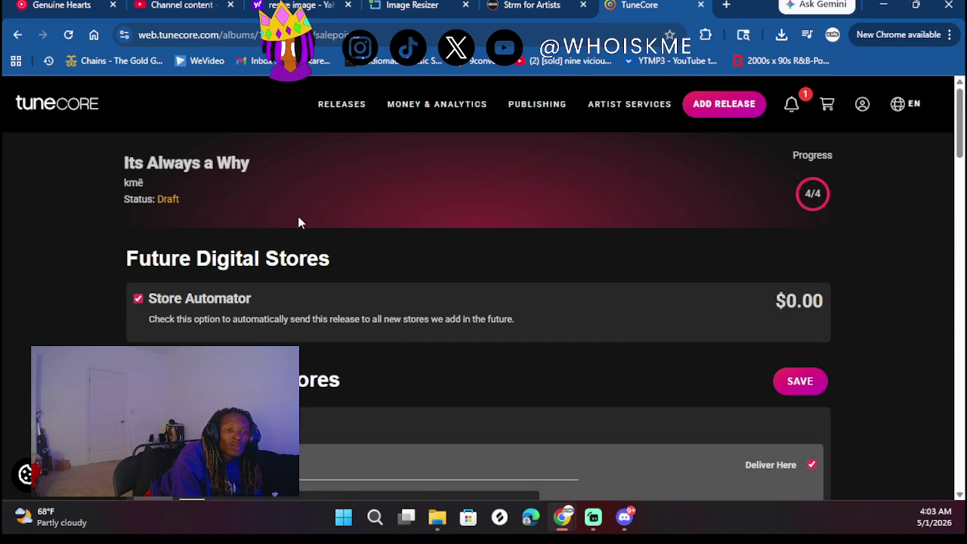
right_click(197, 261)
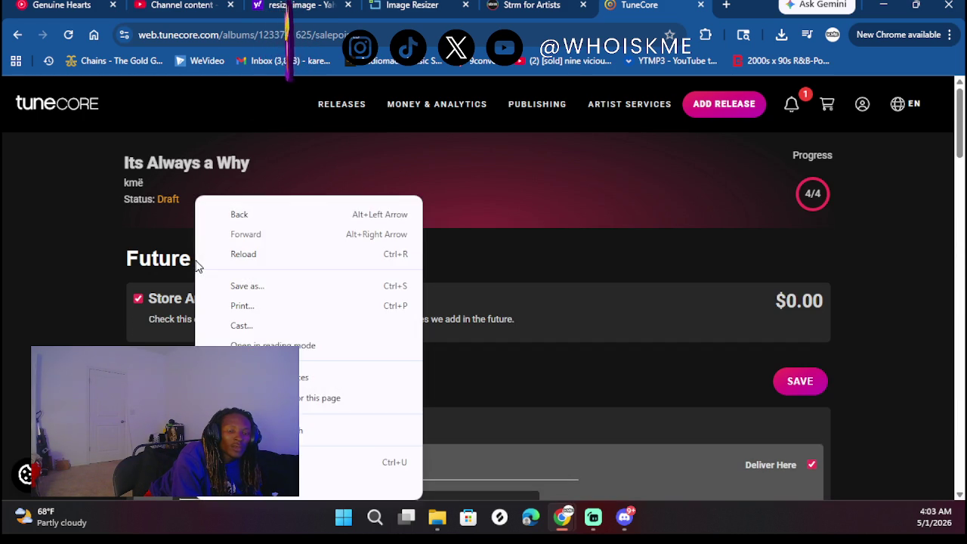
click(239, 215)
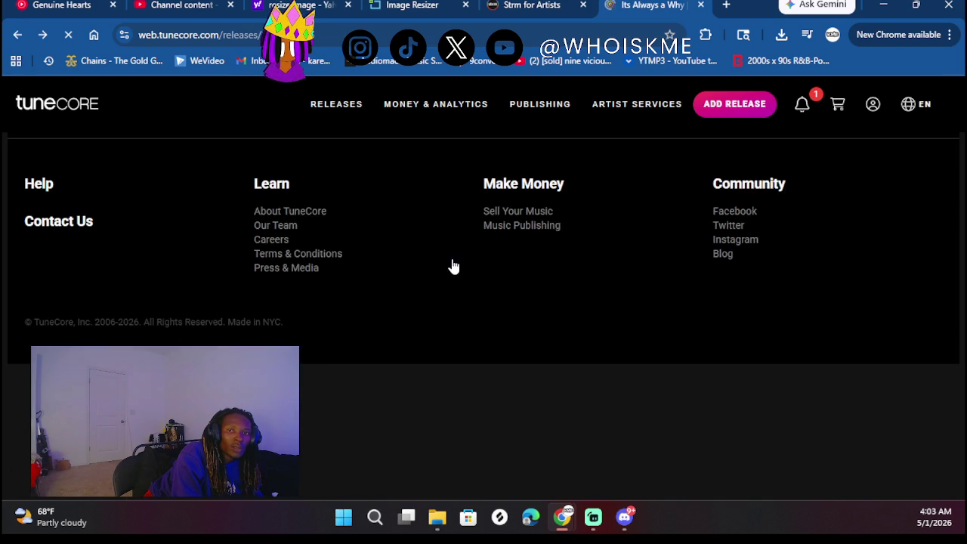
scroll(591, 279, down, 5)
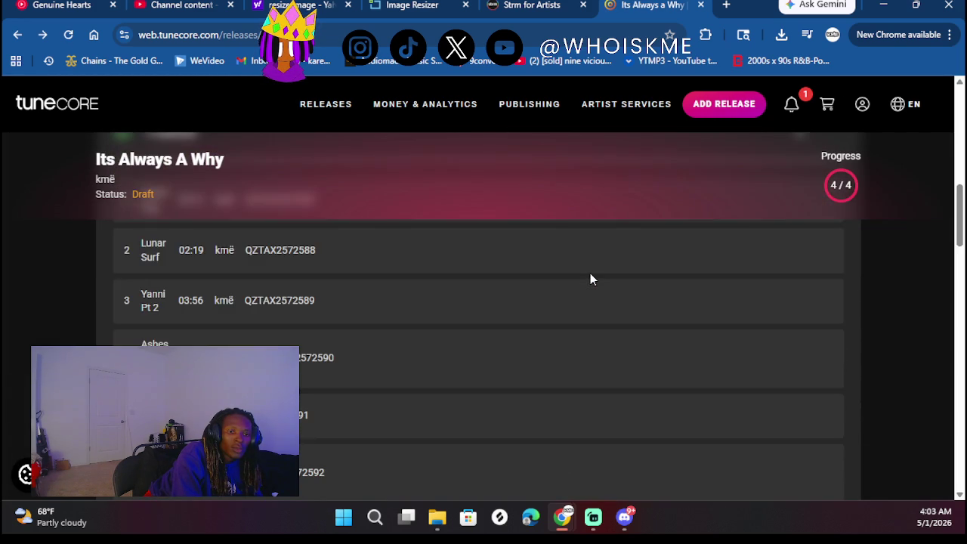
scroll(590, 280, up, 5)
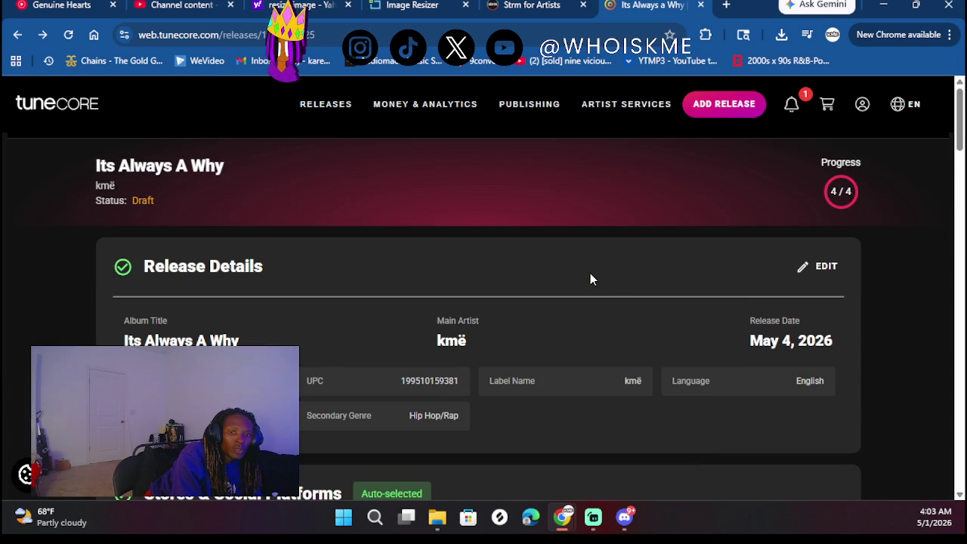
click(822, 268)
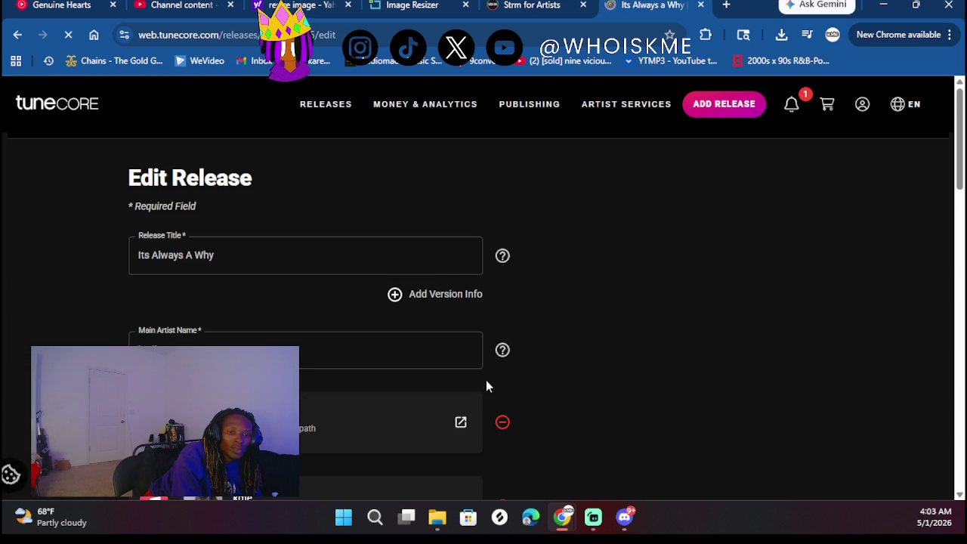
Set 'Sell this release worldwide?' to No and save the release details
scroll(486, 385, down, 5)
scroll(486, 386, up, 5)
click(384, 352)
scroll(382, 347, down, 10)
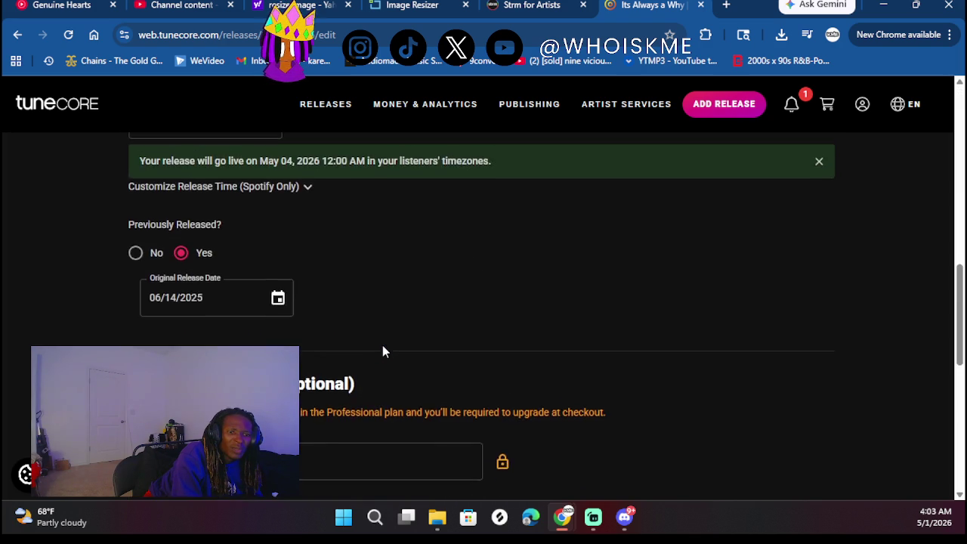
scroll(383, 345, down, 3)
scroll(382, 345, down, 1)
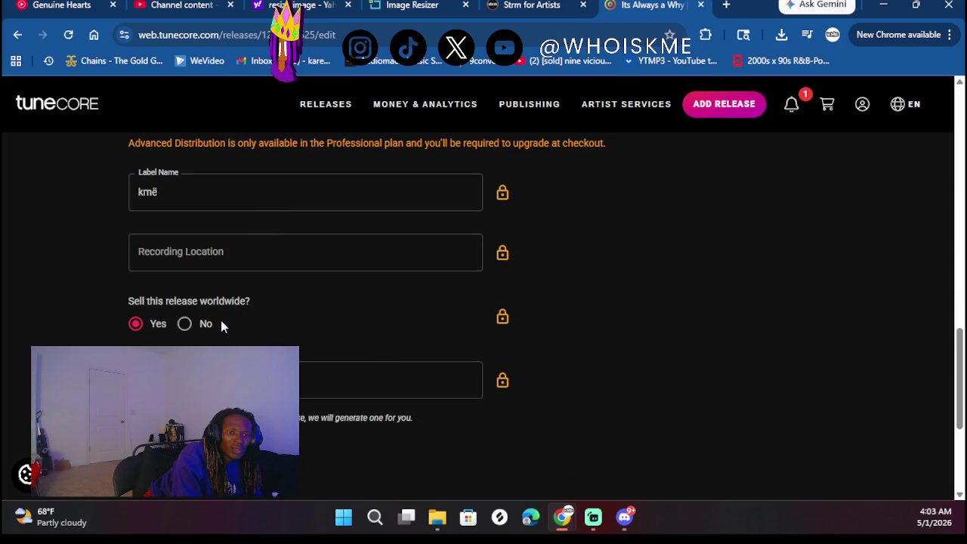
click(195, 323)
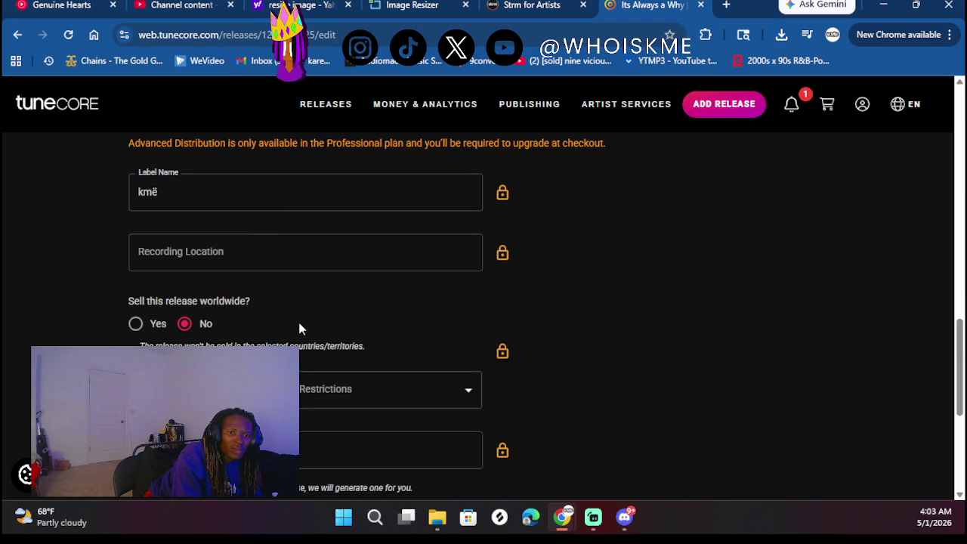
scroll(311, 321, down, 2)
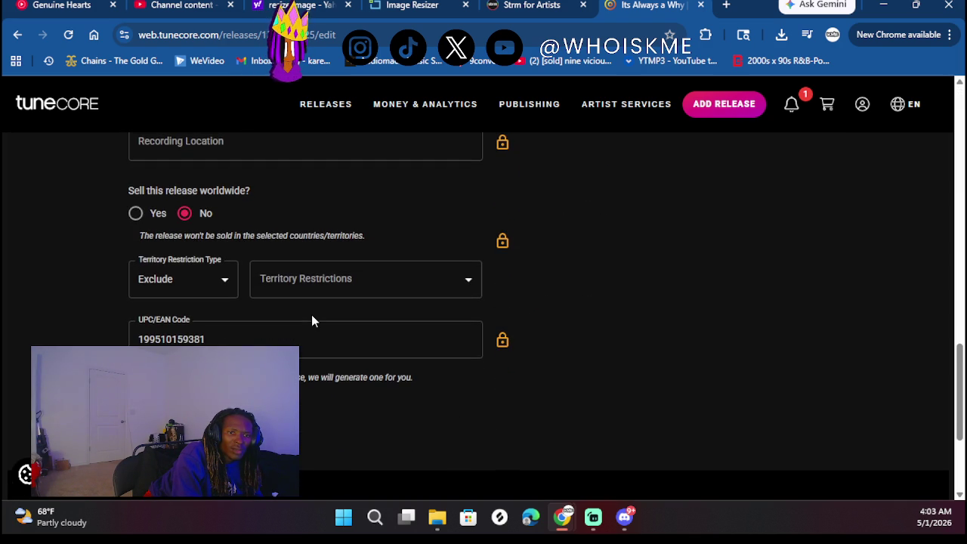
scroll(311, 315, up, 4)
scroll(311, 315, up, 2)
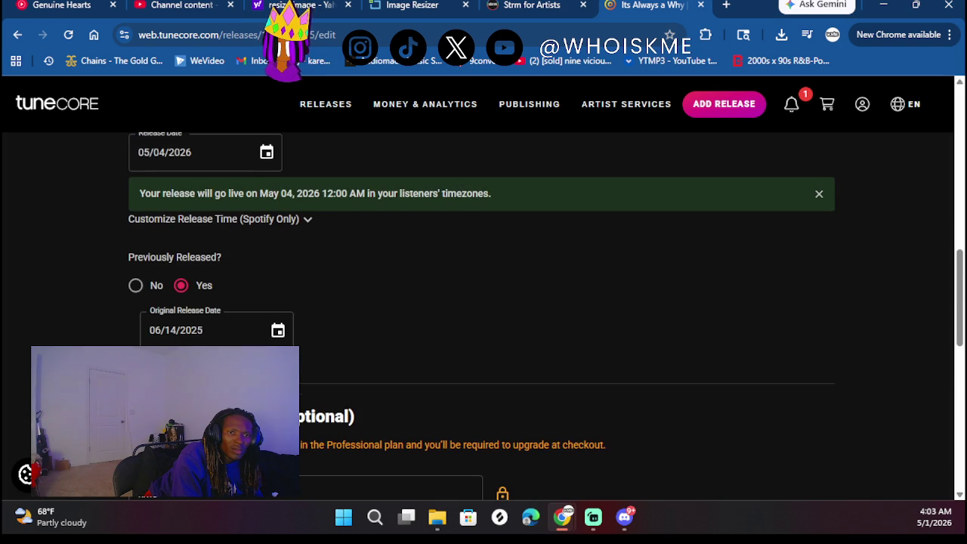
scroll(311, 314, up, 1)
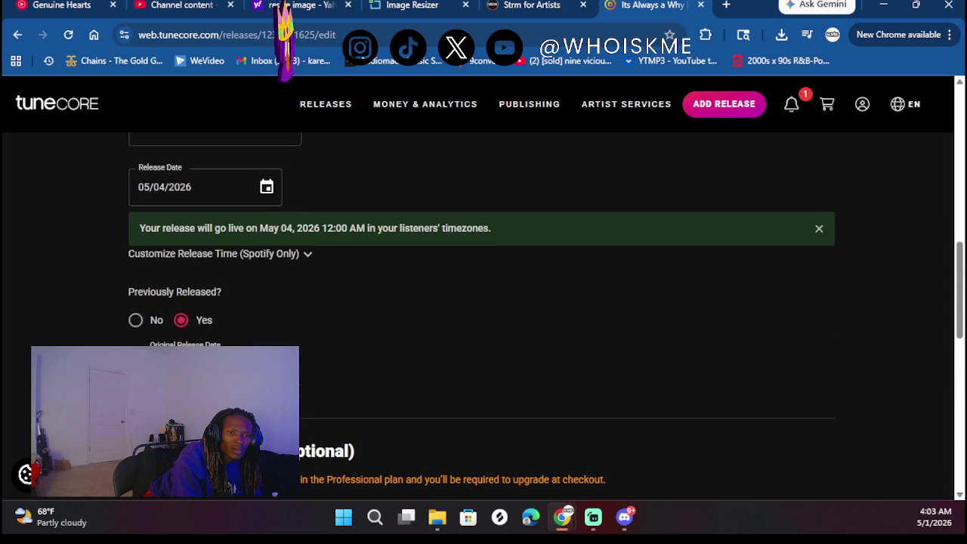
scroll(483, 314, up, 3)
scroll(484, 314, down, 15)
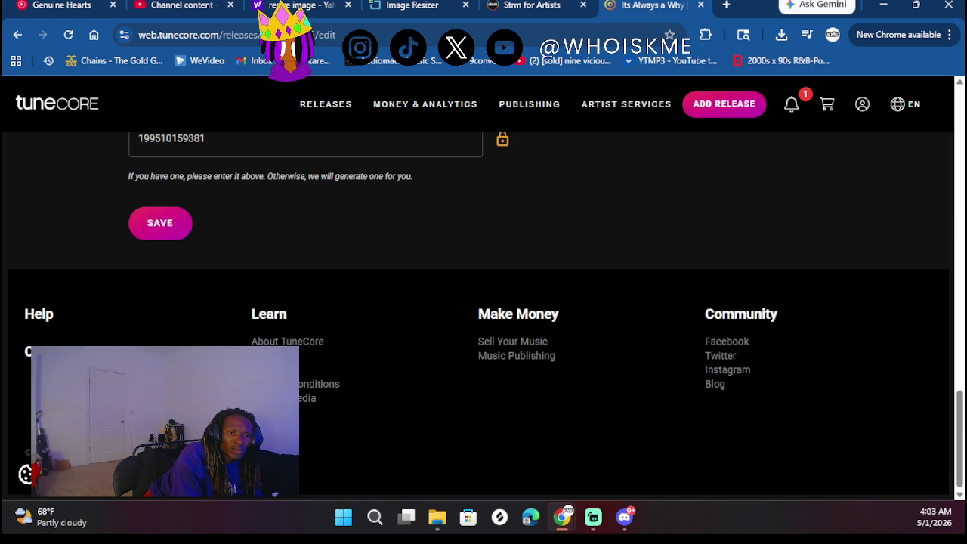
click(155, 218)
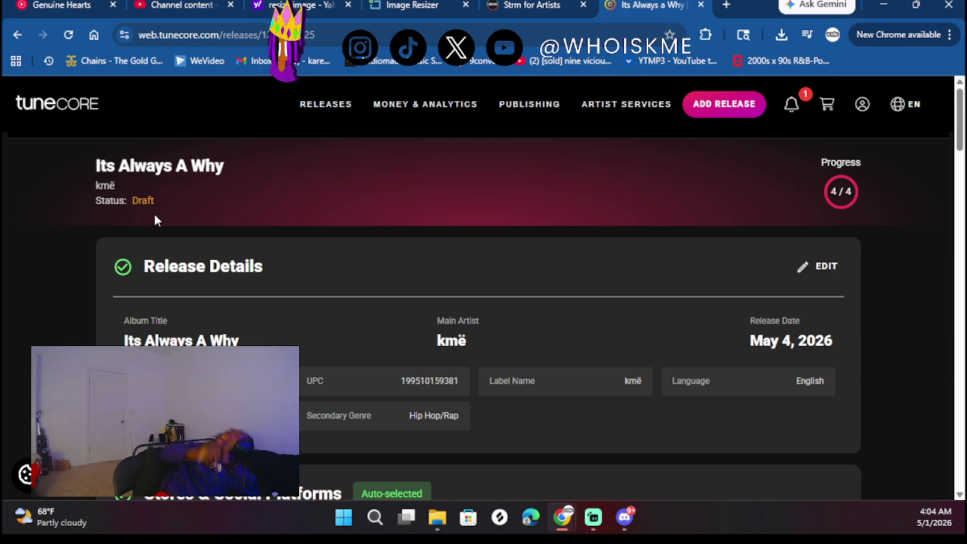
Continue the release to review, reaching the 2-item shopping cart
scroll(321, 334, down, 10)
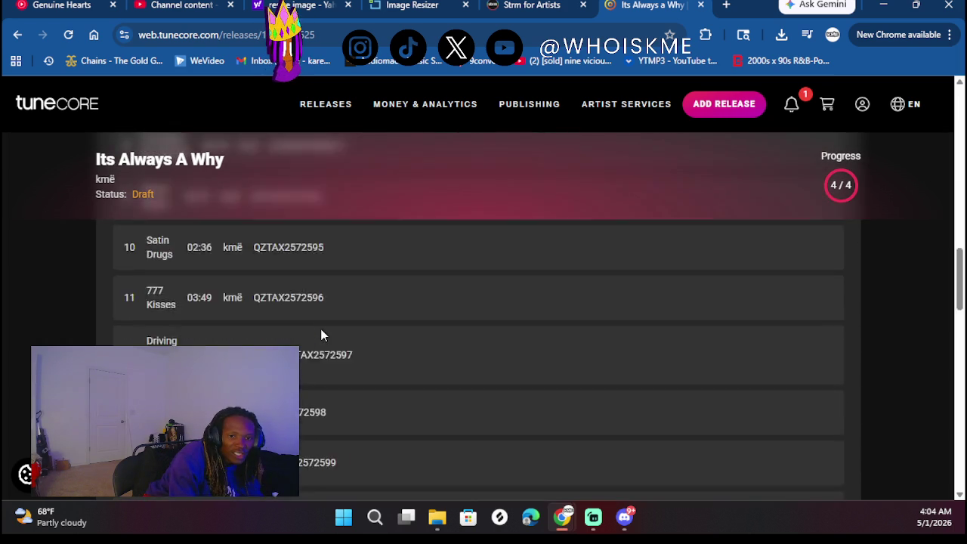
scroll(320, 335, down, 10)
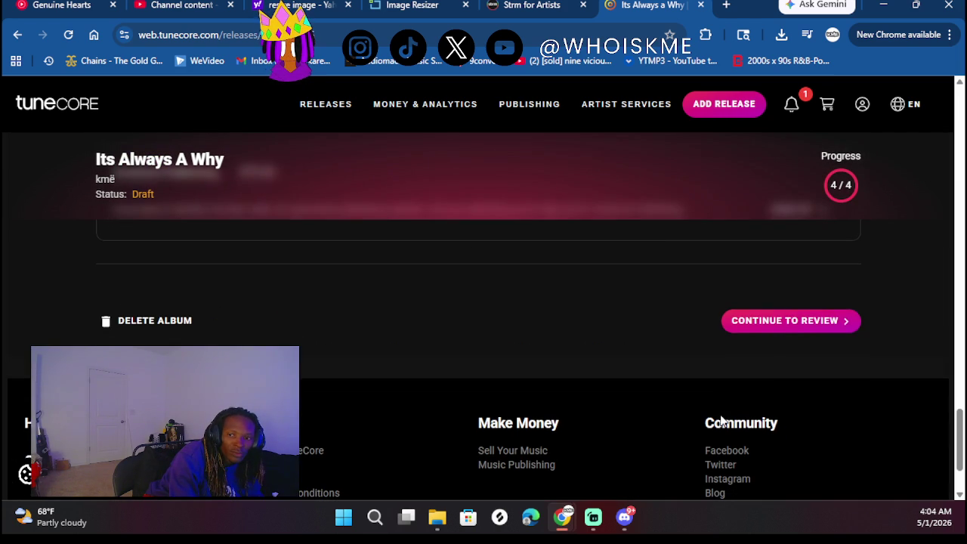
click(783, 331)
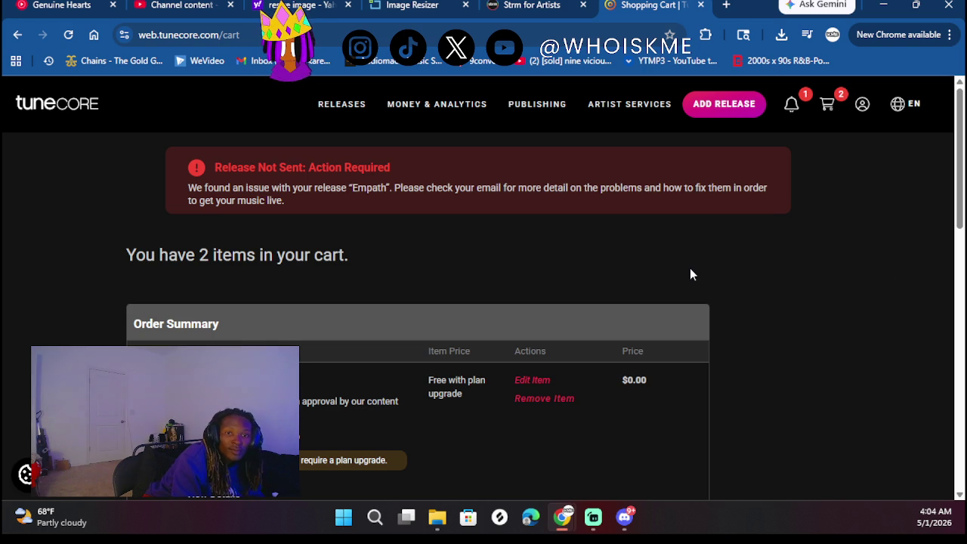
Check the plan upgrade options behind the cart's Use Your Own UPC flag
scroll(691, 269, down, 10)
scroll(691, 269, up, 3)
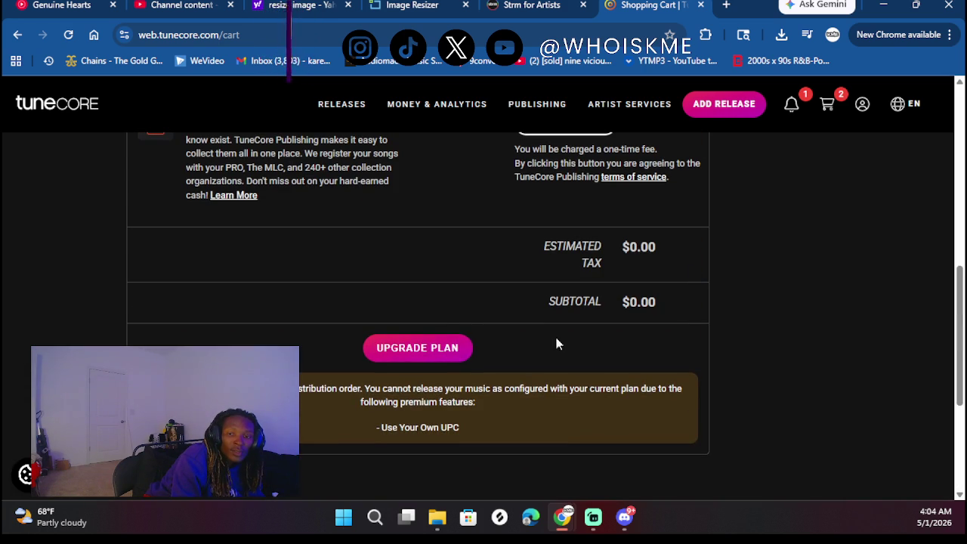
click(454, 348)
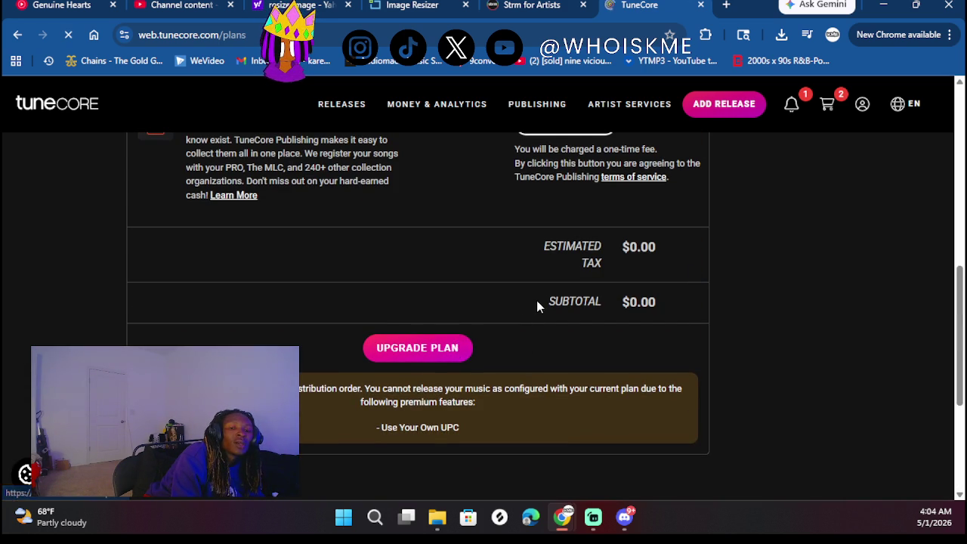
scroll(703, 234, down, 2)
scroll(534, 390, down, 2)
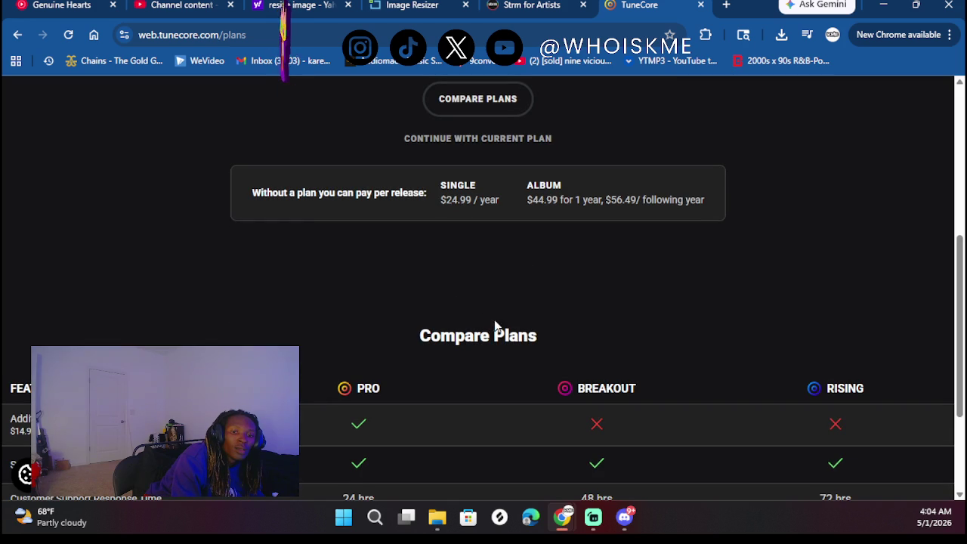
scroll(470, 312, down, 5)
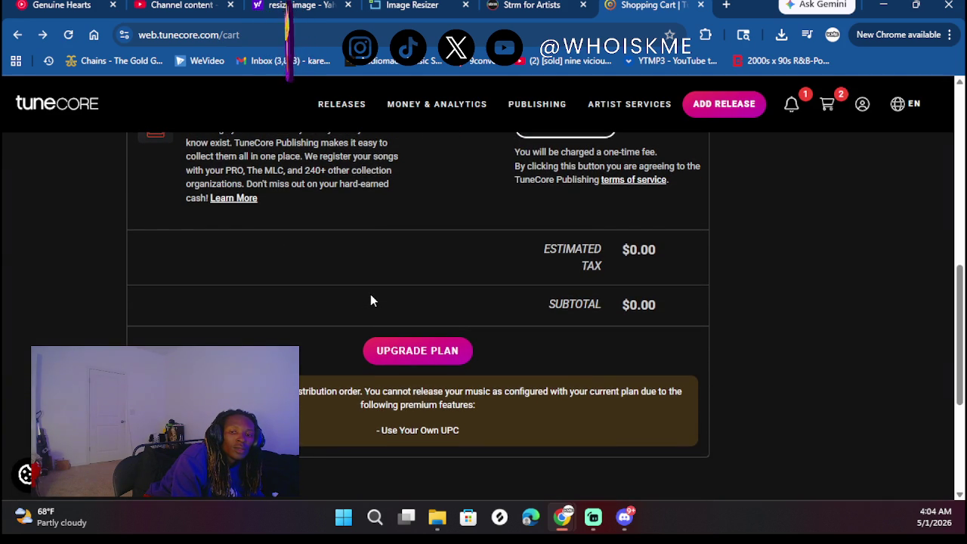
scroll(370, 295, down, 3)
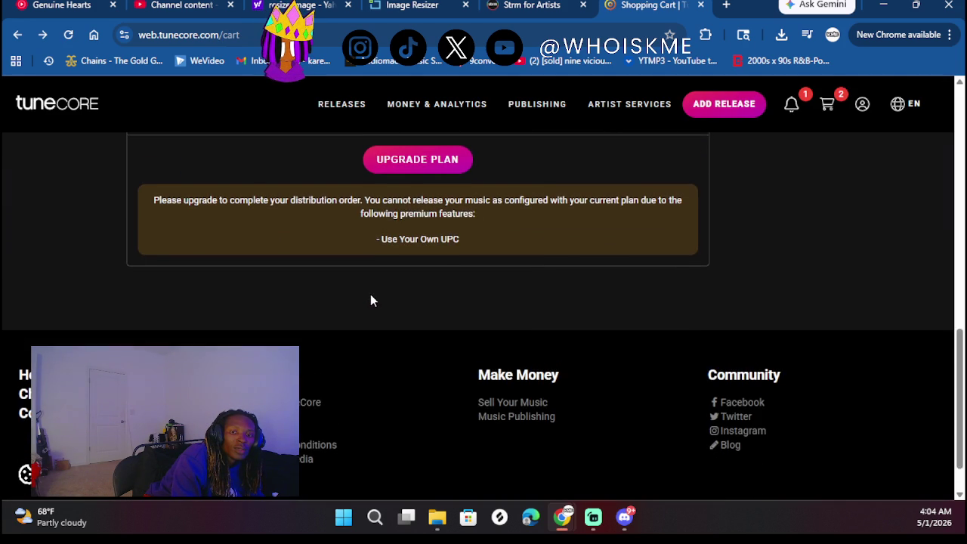
scroll(371, 295, up, 6)
scroll(370, 300, up, 3)
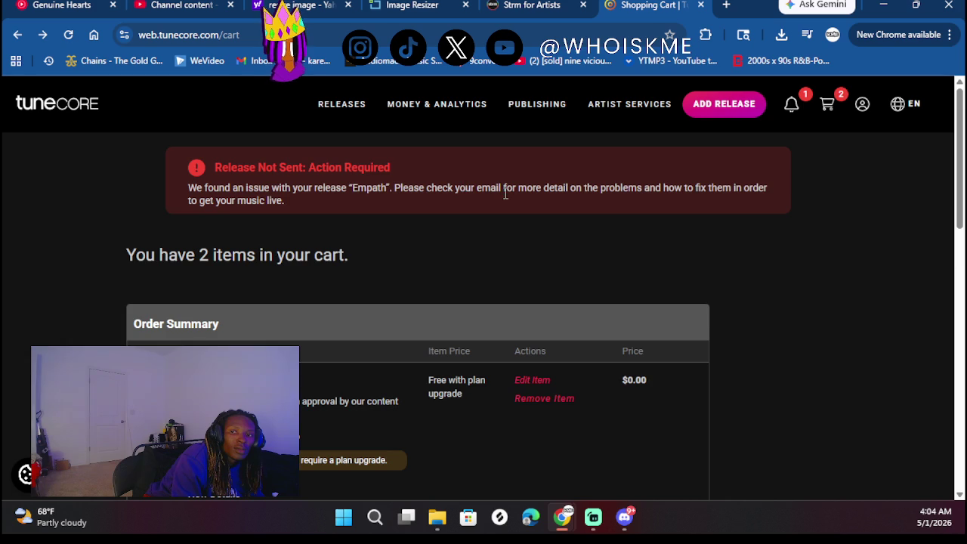
scroll(399, 271, down, 2)
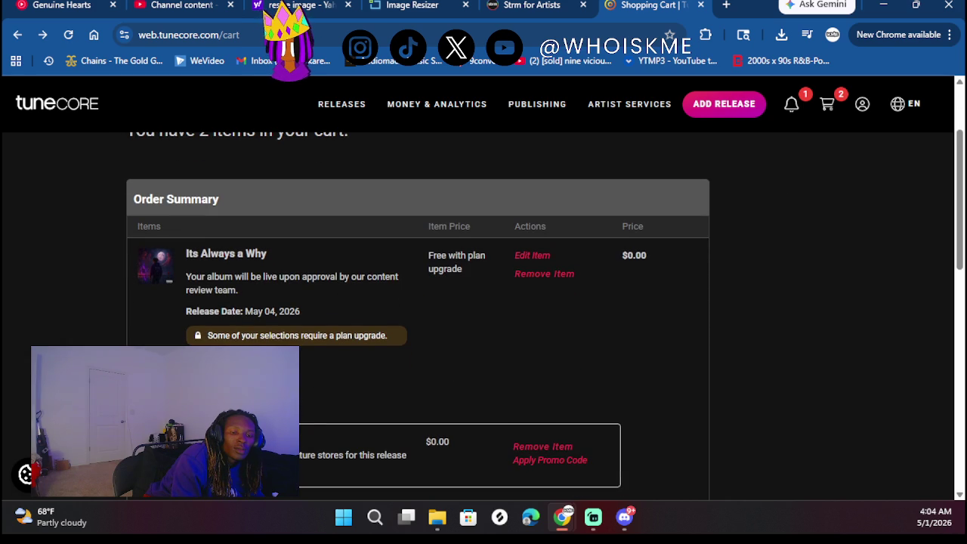
scroll(300, 363, down, 3)
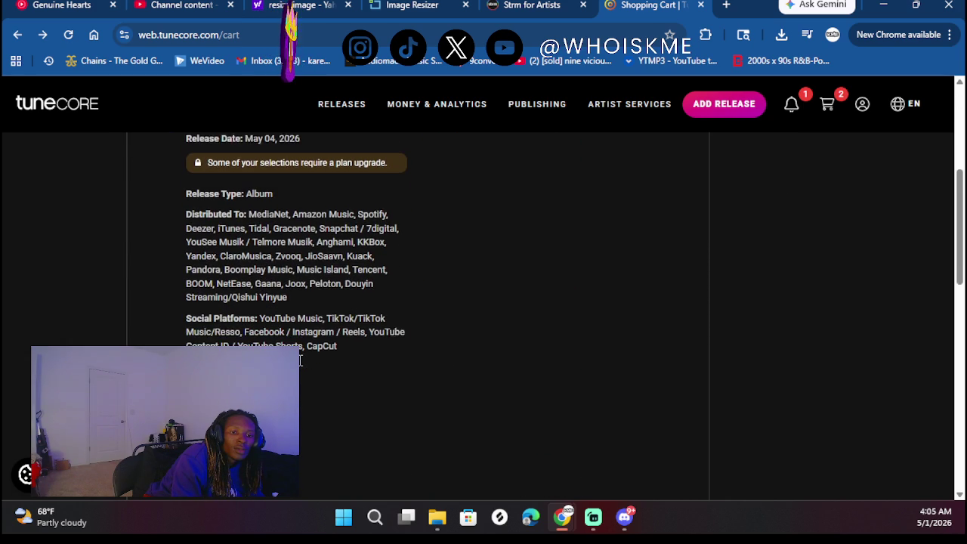
scroll(300, 361, down, 1)
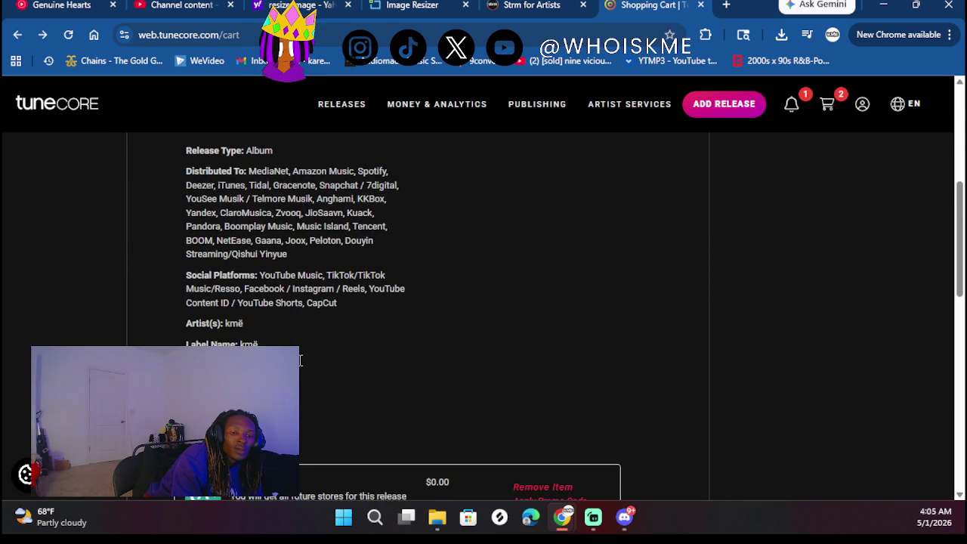
scroll(258, 345, down, 2)
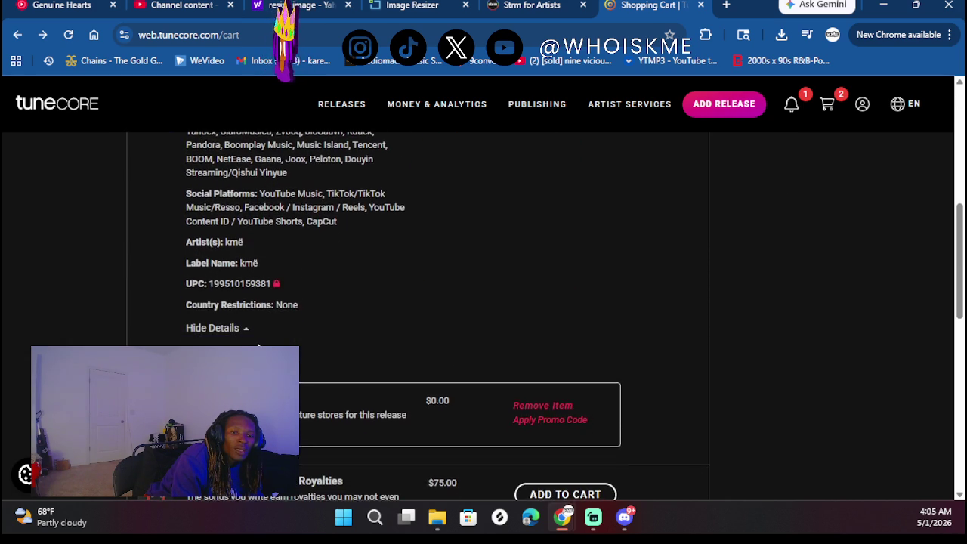
scroll(240, 249, up, 10)
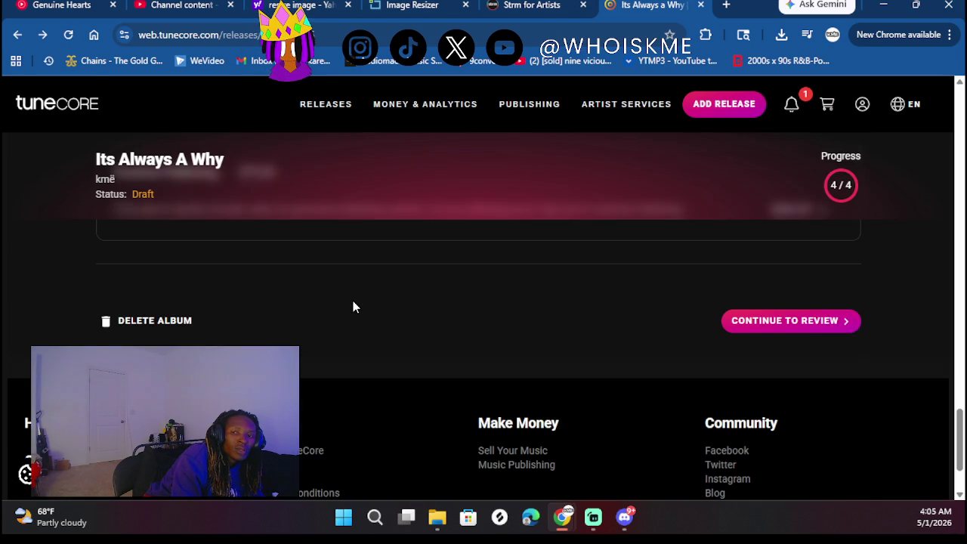
Edit Release Details and delete the number in the UPC/EAN Code field
scroll(353, 306, up, 15)
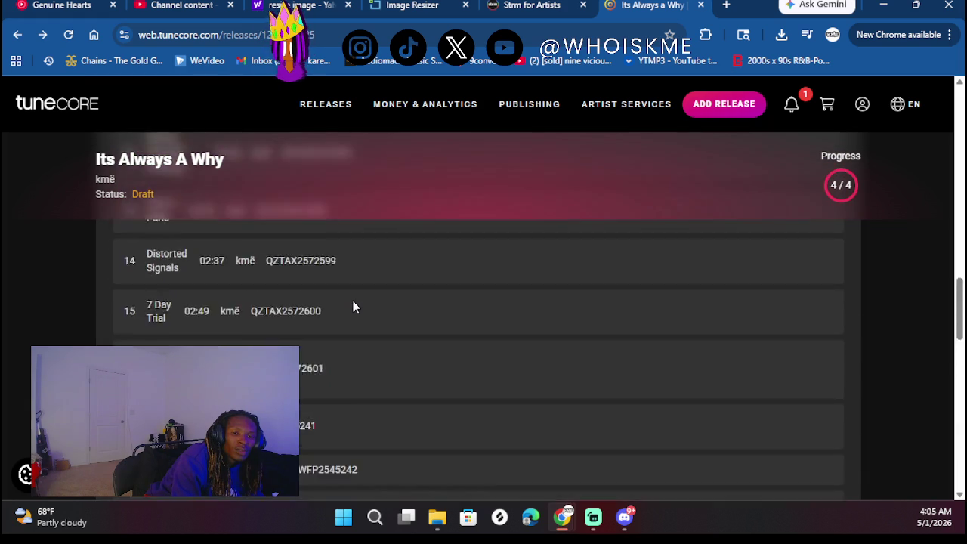
scroll(489, 350, up, 2)
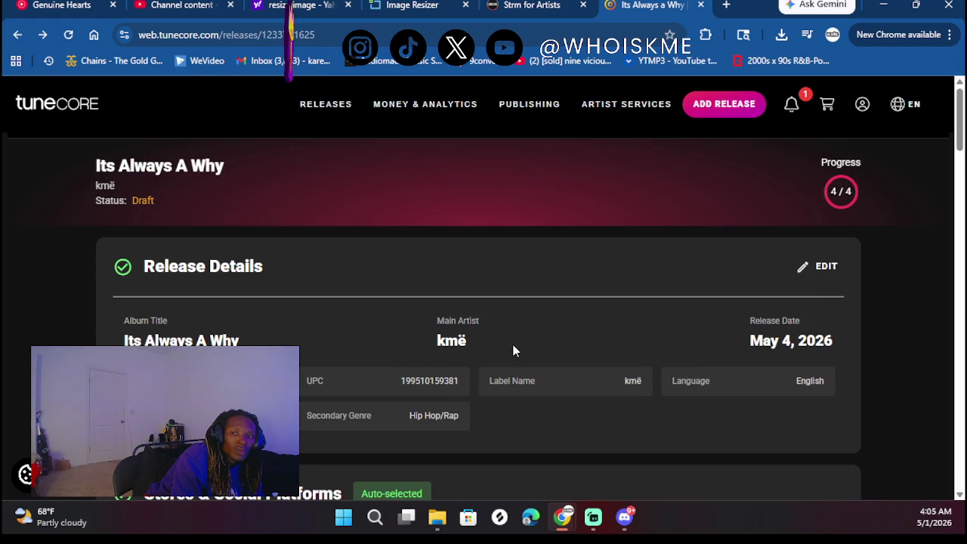
click(826, 270)
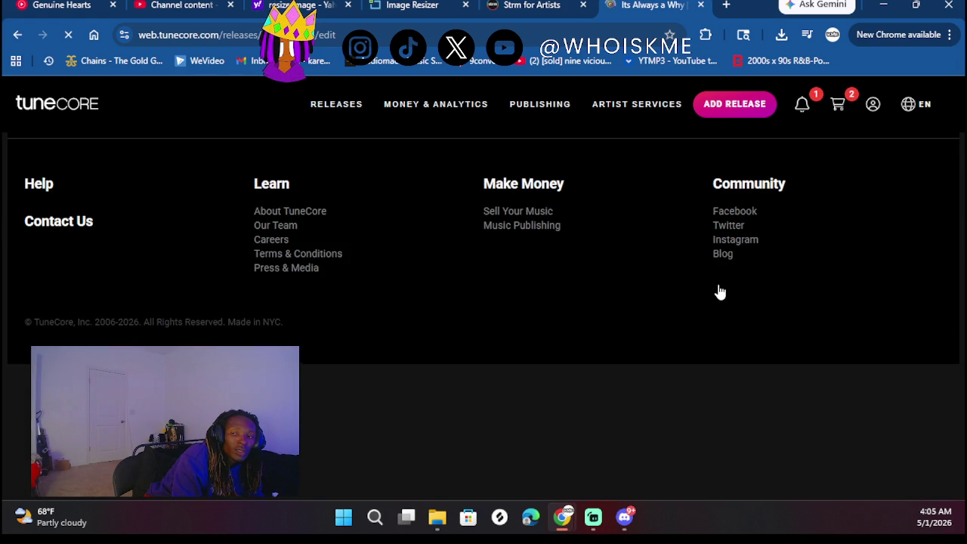
scroll(231, 338, down, 20)
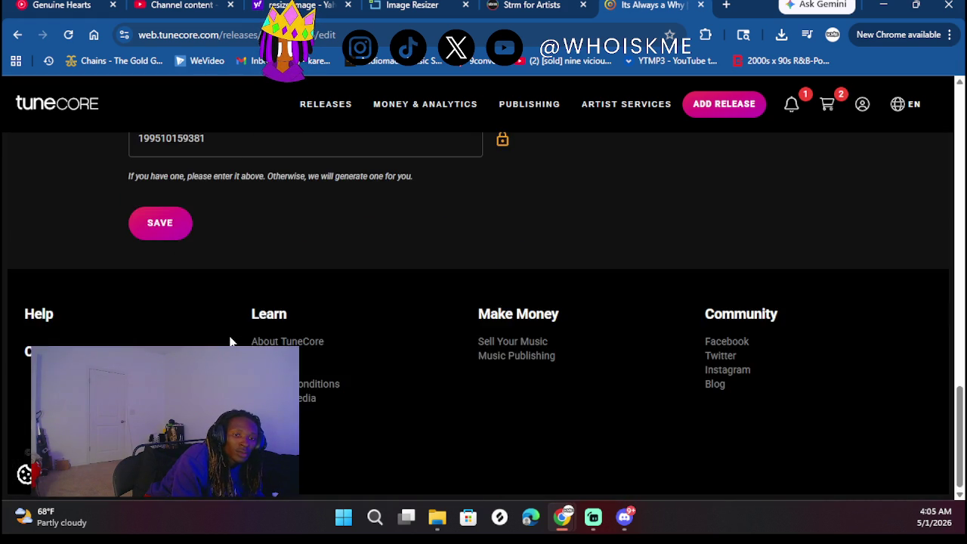
scroll(231, 342, up, 1)
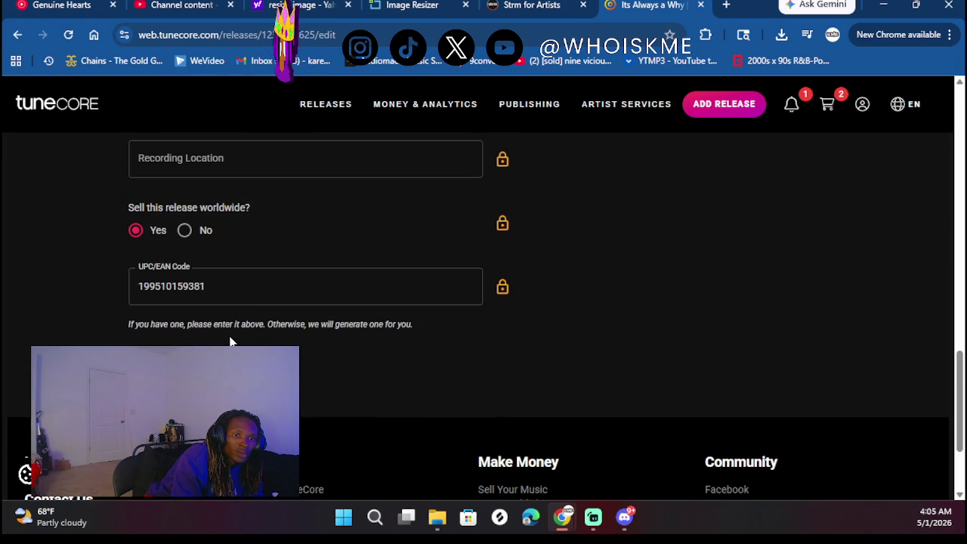
click(265, 280)
drag(222, 277, 122, 275)
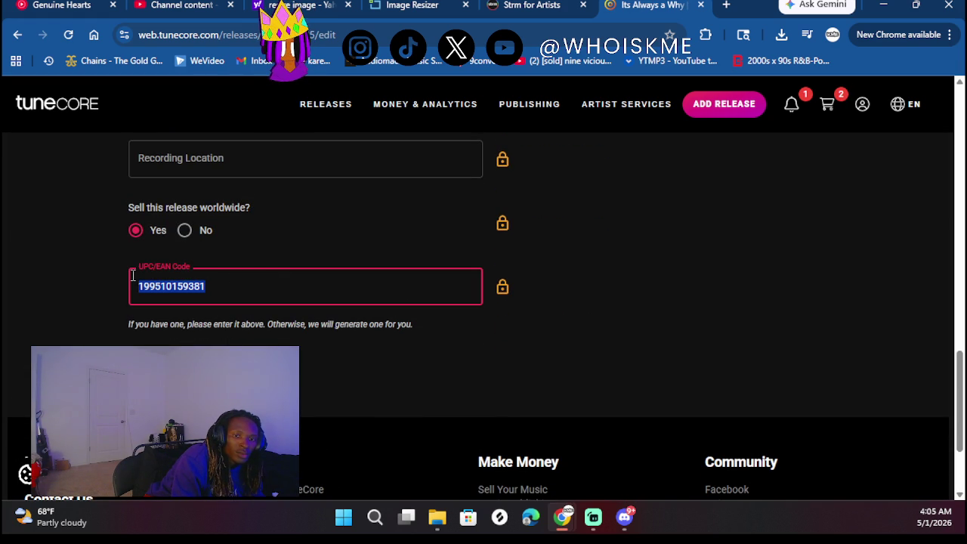
key(BackSpace)
click(61, 298)
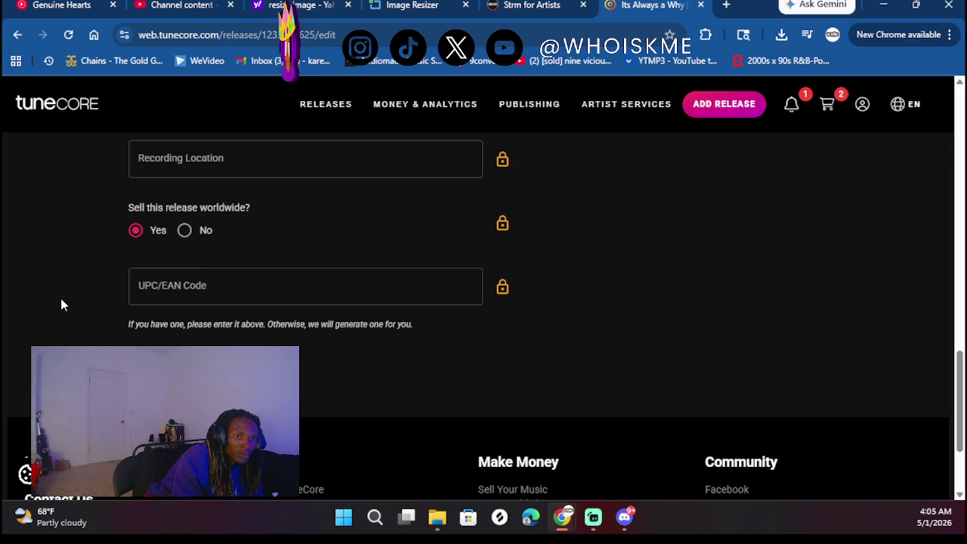
Submit the release edits and continue to review in the shopping cart
scroll(96, 312, up, 3)
scroll(95, 317, down, 1)
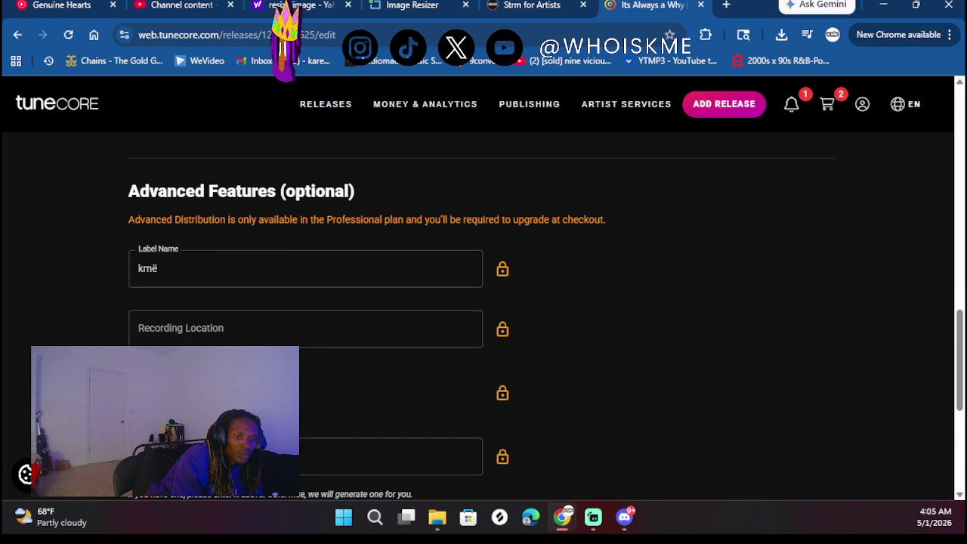
scroll(245, 305, down, 2)
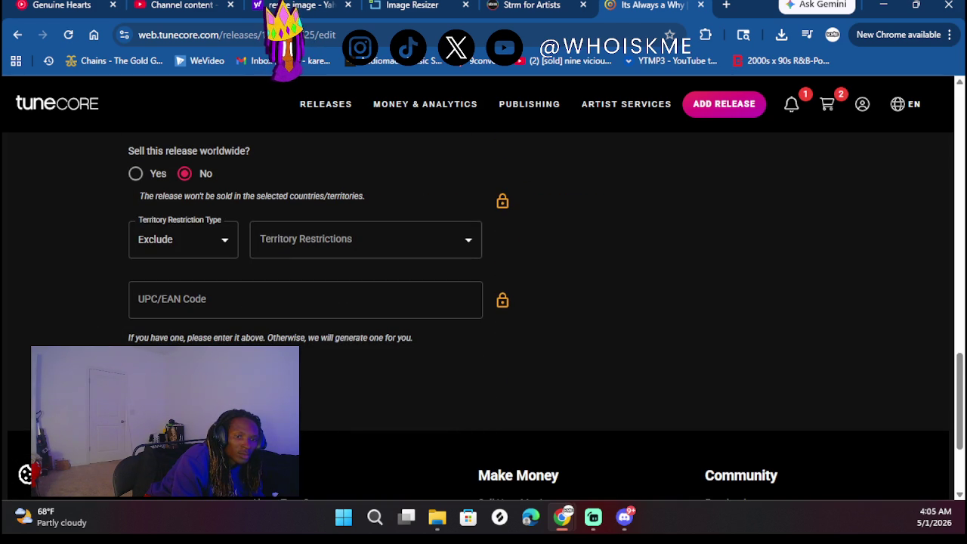
key(F5)
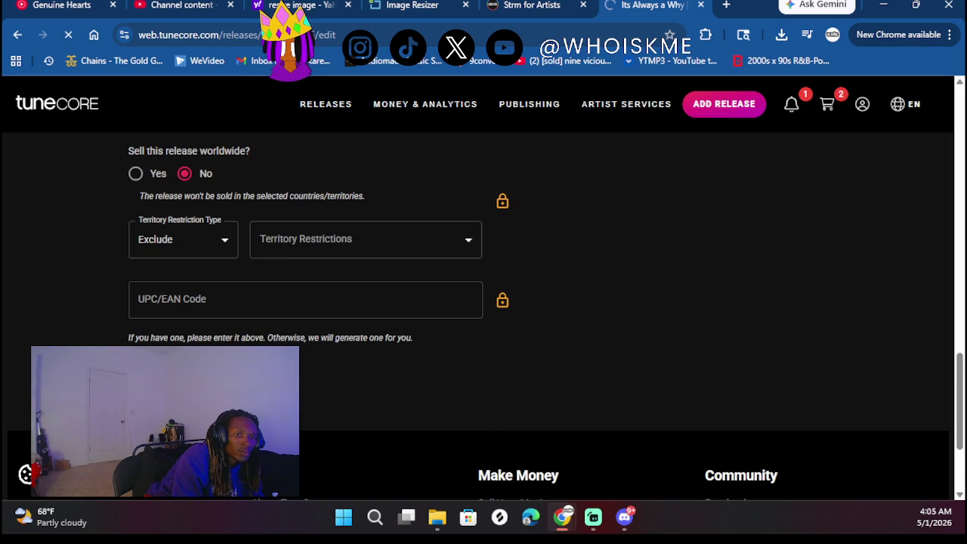
scroll(383, 331, down, 15)
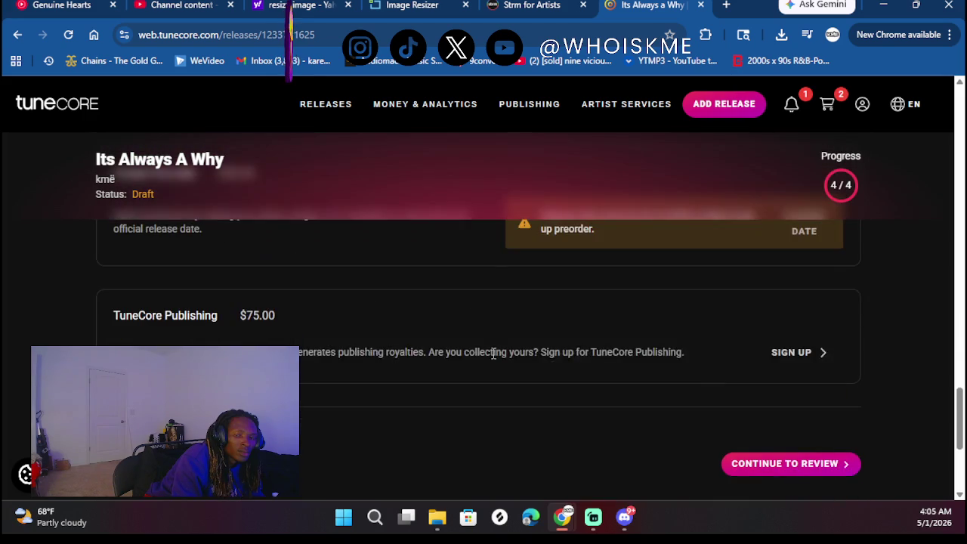
scroll(493, 352, down, 3)
scroll(756, 274, up, 1)
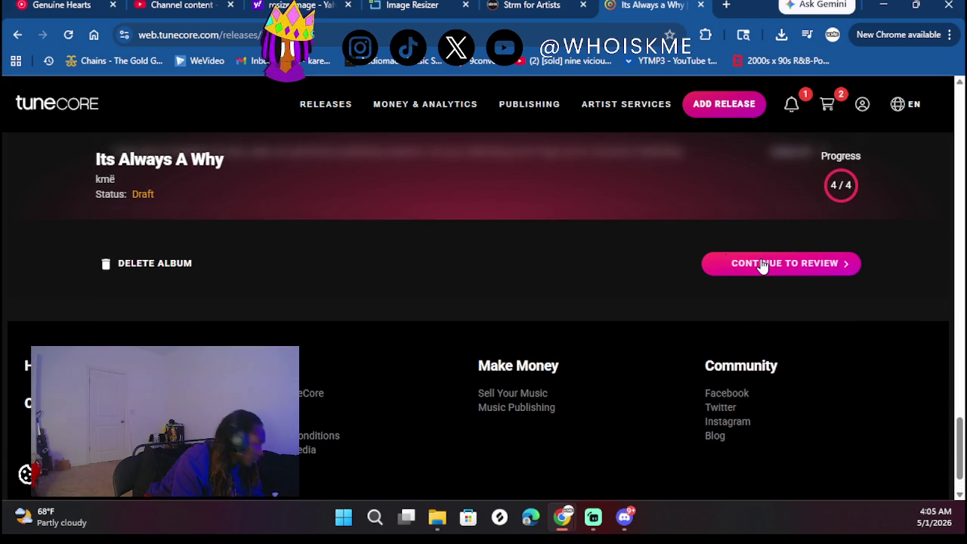
click(762, 265)
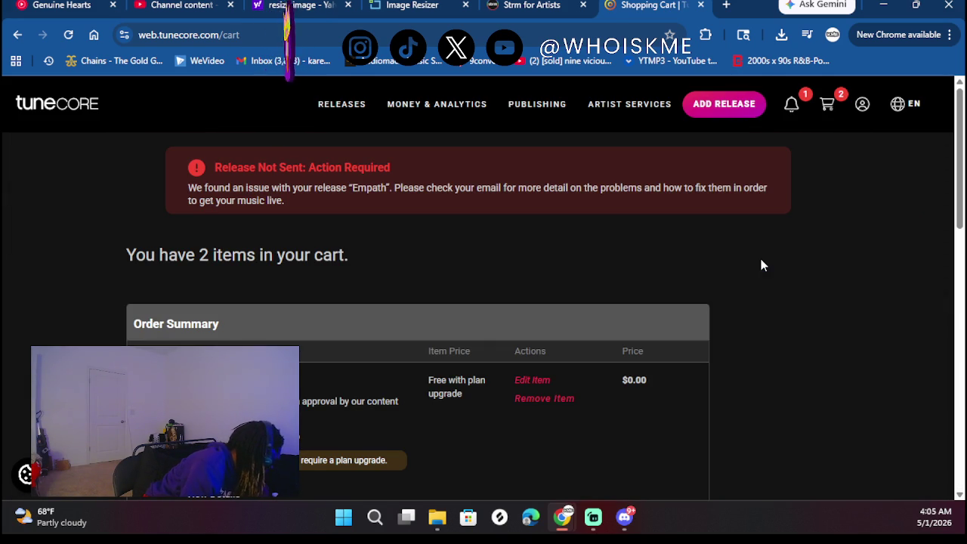
Recheck the cart's 'Its Always a Why' (May 04, 2026) and add-ons, then leave the browser
scroll(704, 262, down, 10)
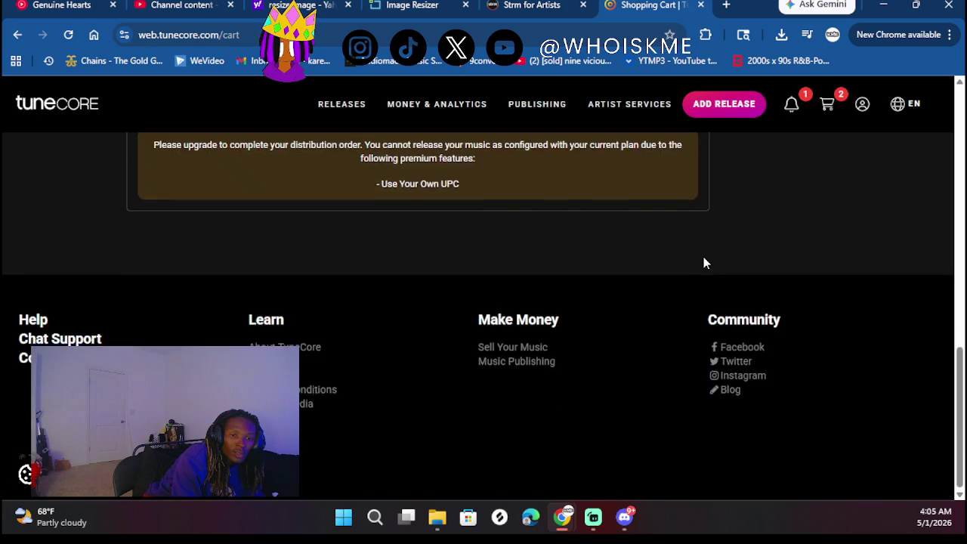
scroll(704, 262, up, 1)
scroll(712, 194, up, 6)
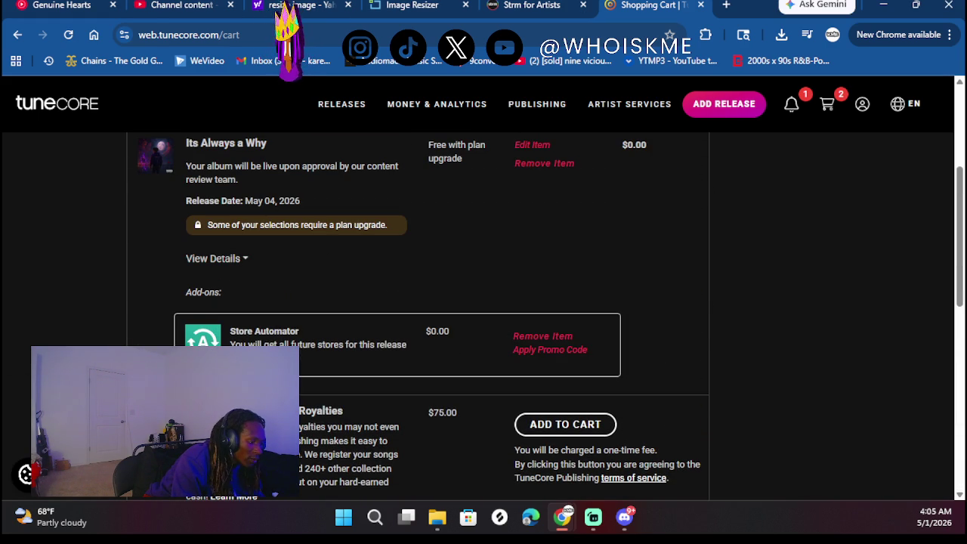
key(alt+Tab)
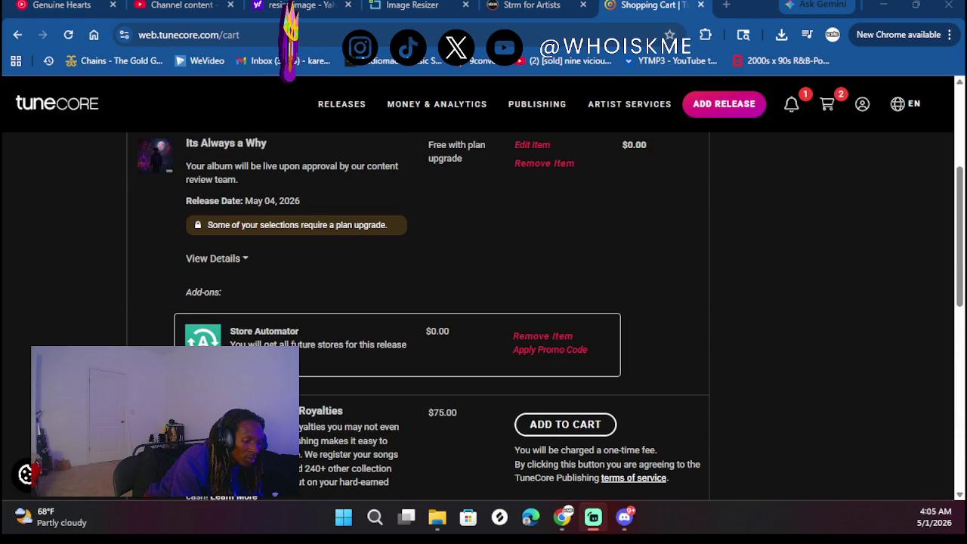